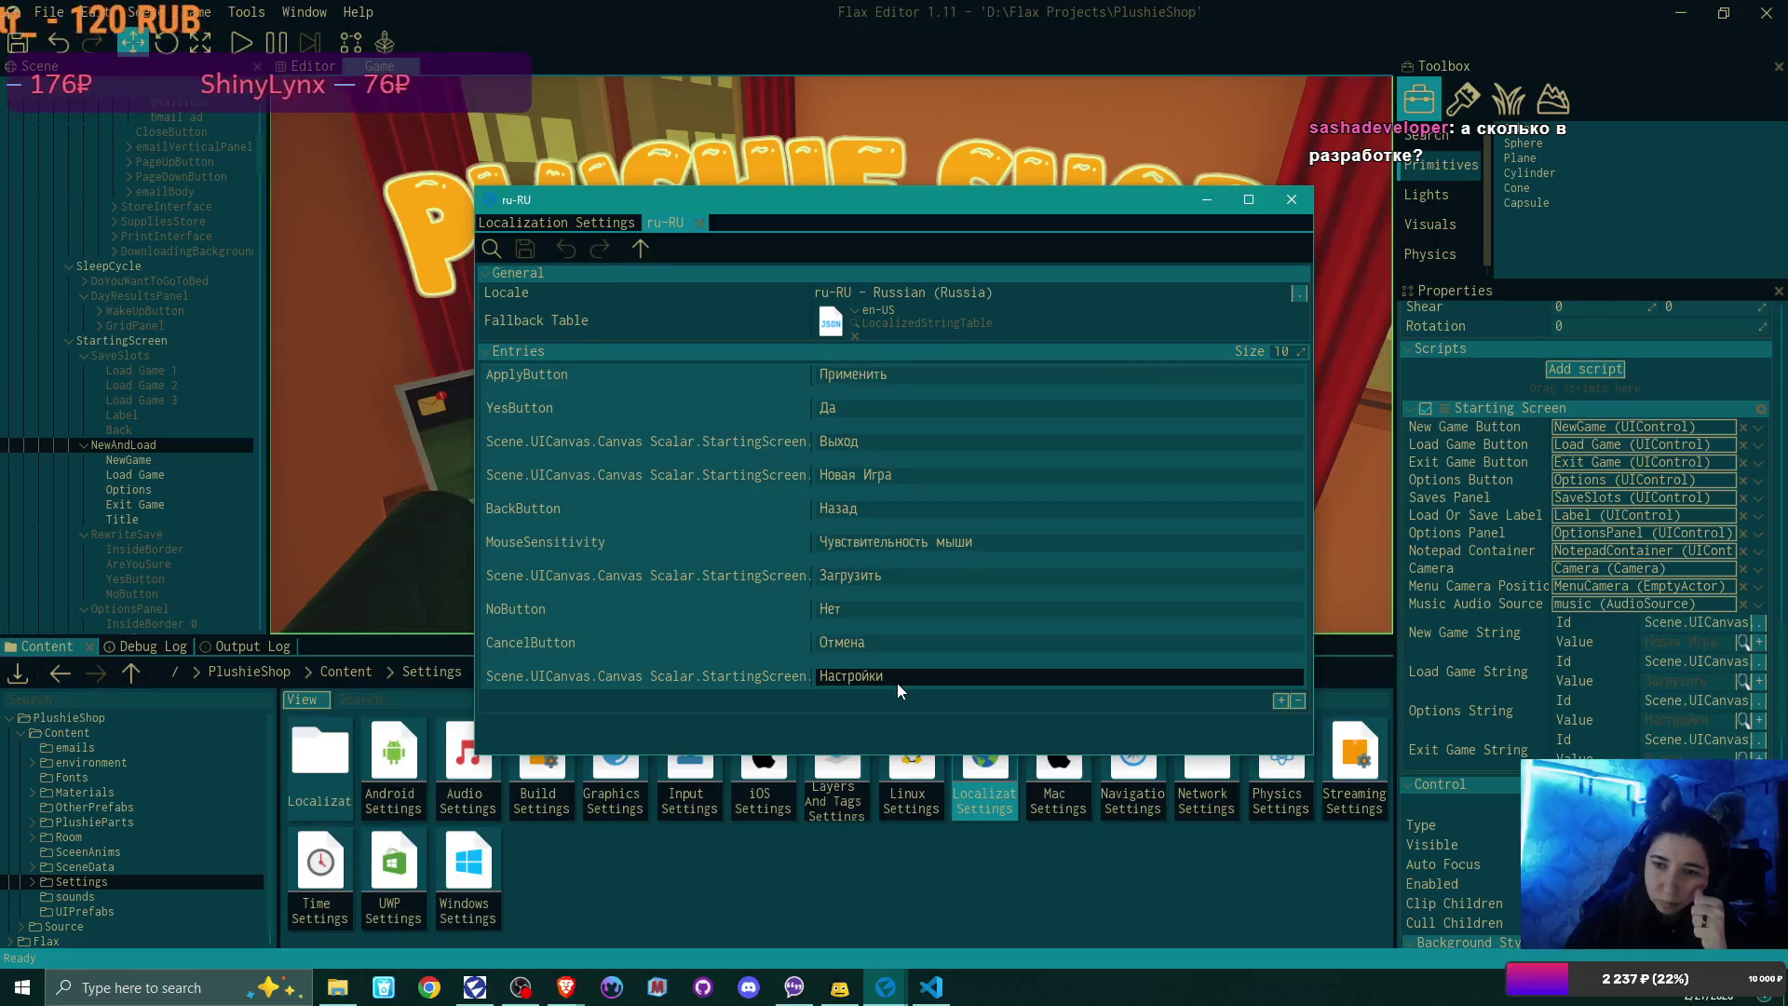
# Step: Commit the Настройки translation, then close the ru-RU string table and Localization Settings windows
pyautogui.press('Return')
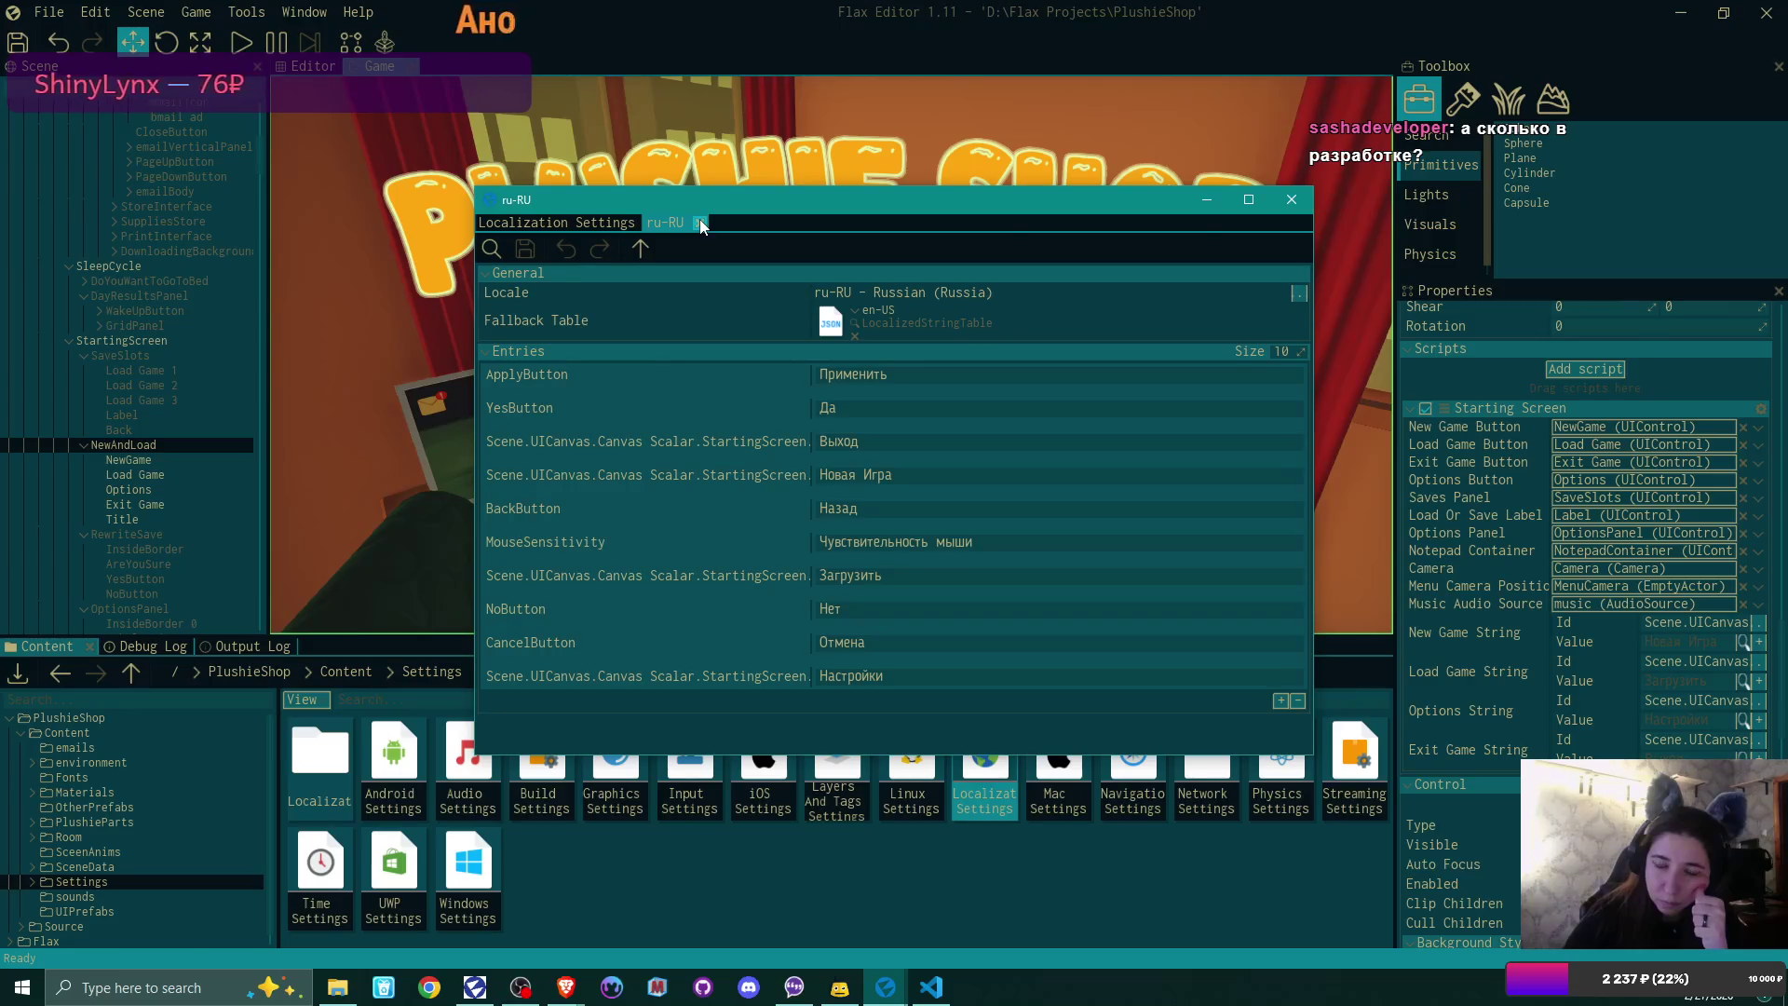
pyautogui.click(700, 225)
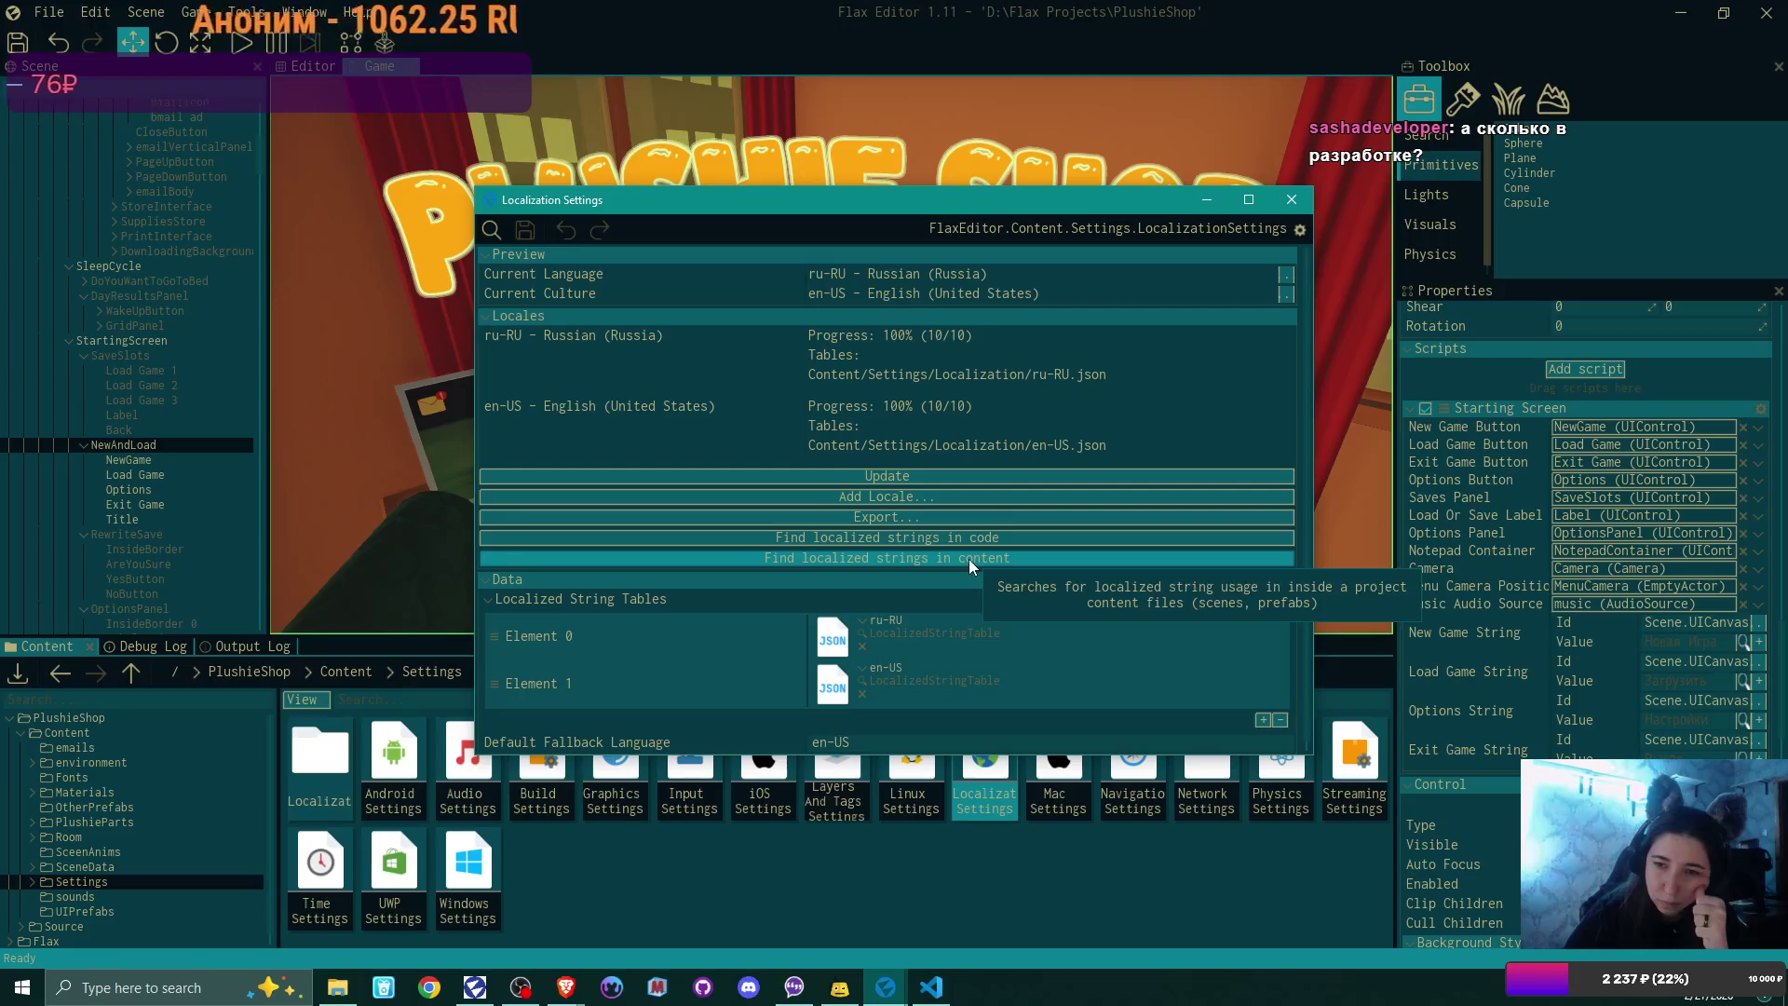
pyautogui.click(1292, 200)
pyautogui.click(932, 989)
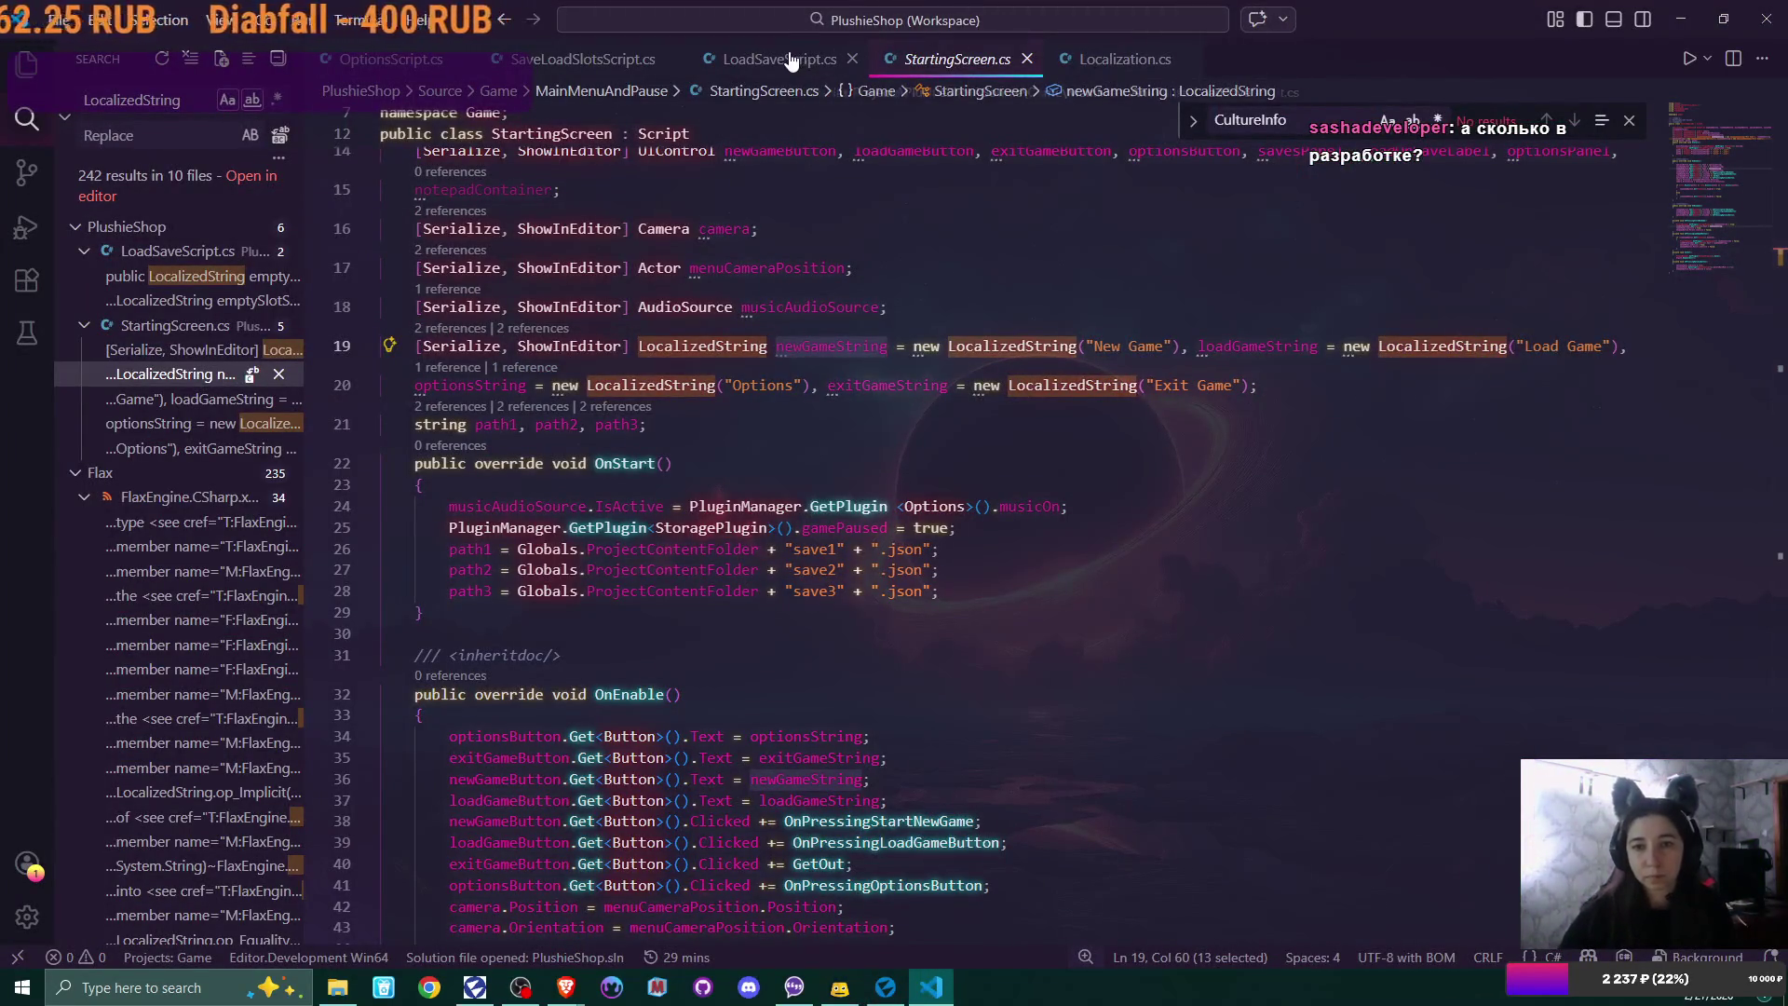
# Step: Replace 'public' on LoadSaveScript.cs line 18 with '[Serialize, ShowInEditor]' copied from StartingScreen.cs
pyautogui.moveTo(416, 346); pyautogui.dragTo(636, 345)
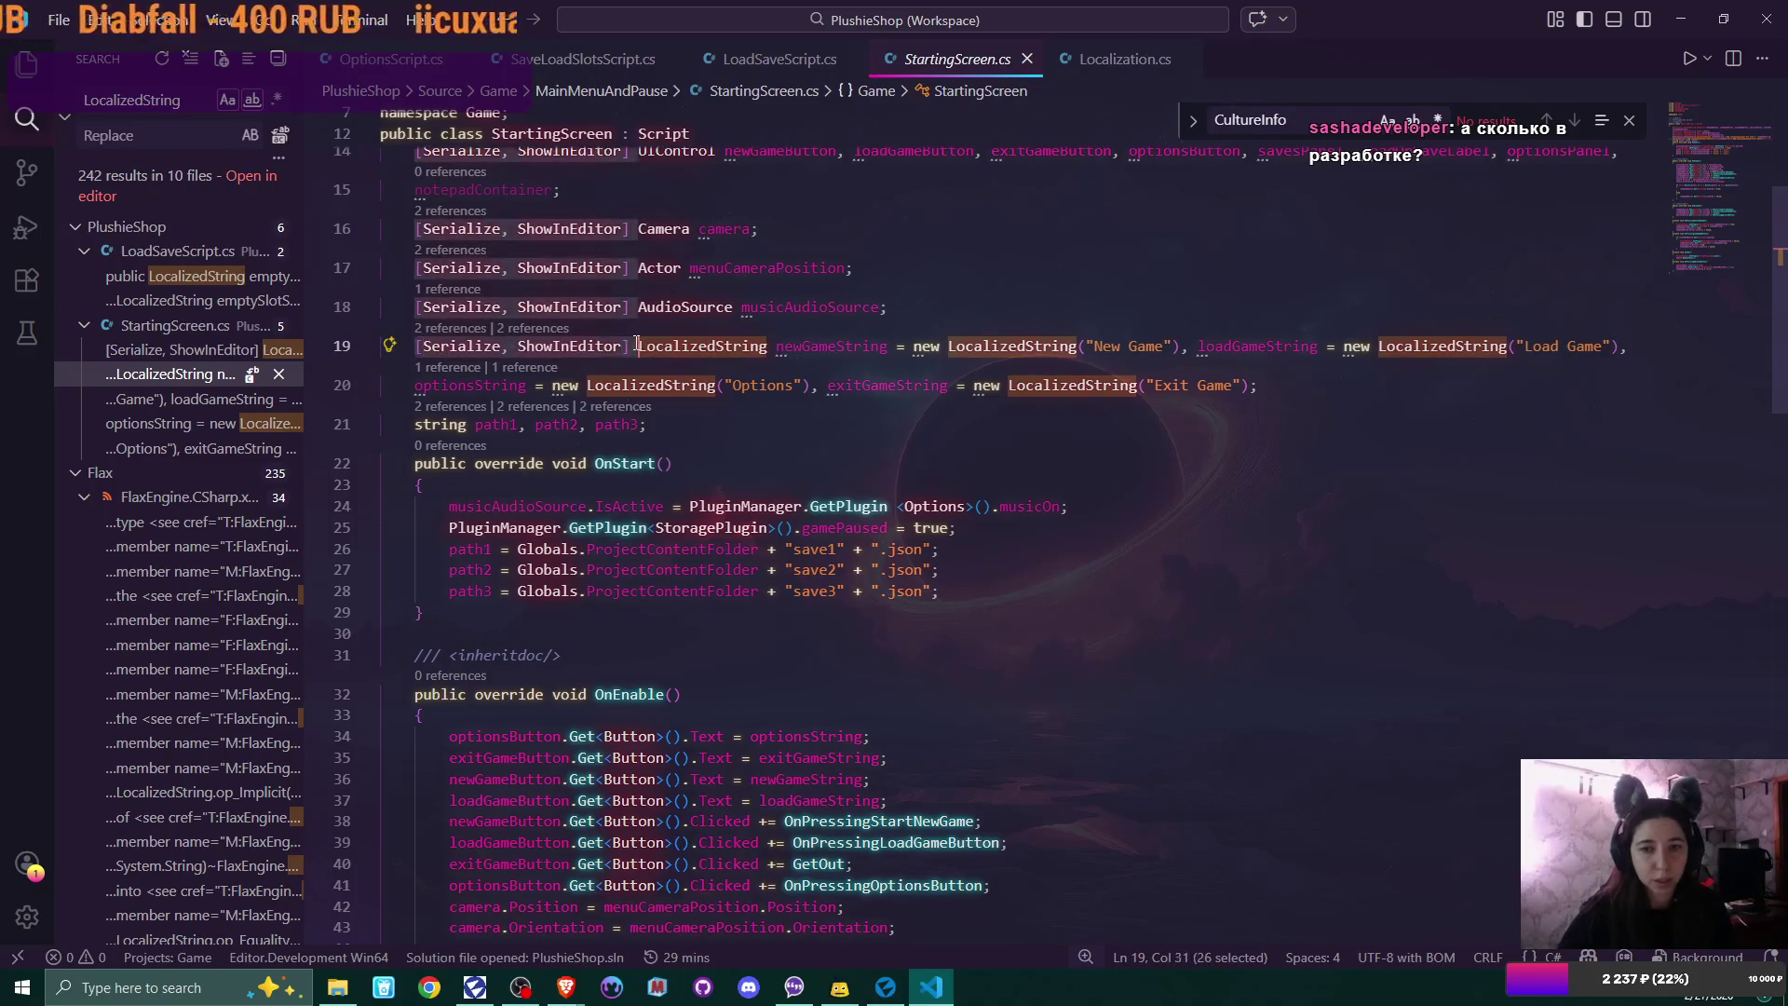
pyautogui.click(780, 59)
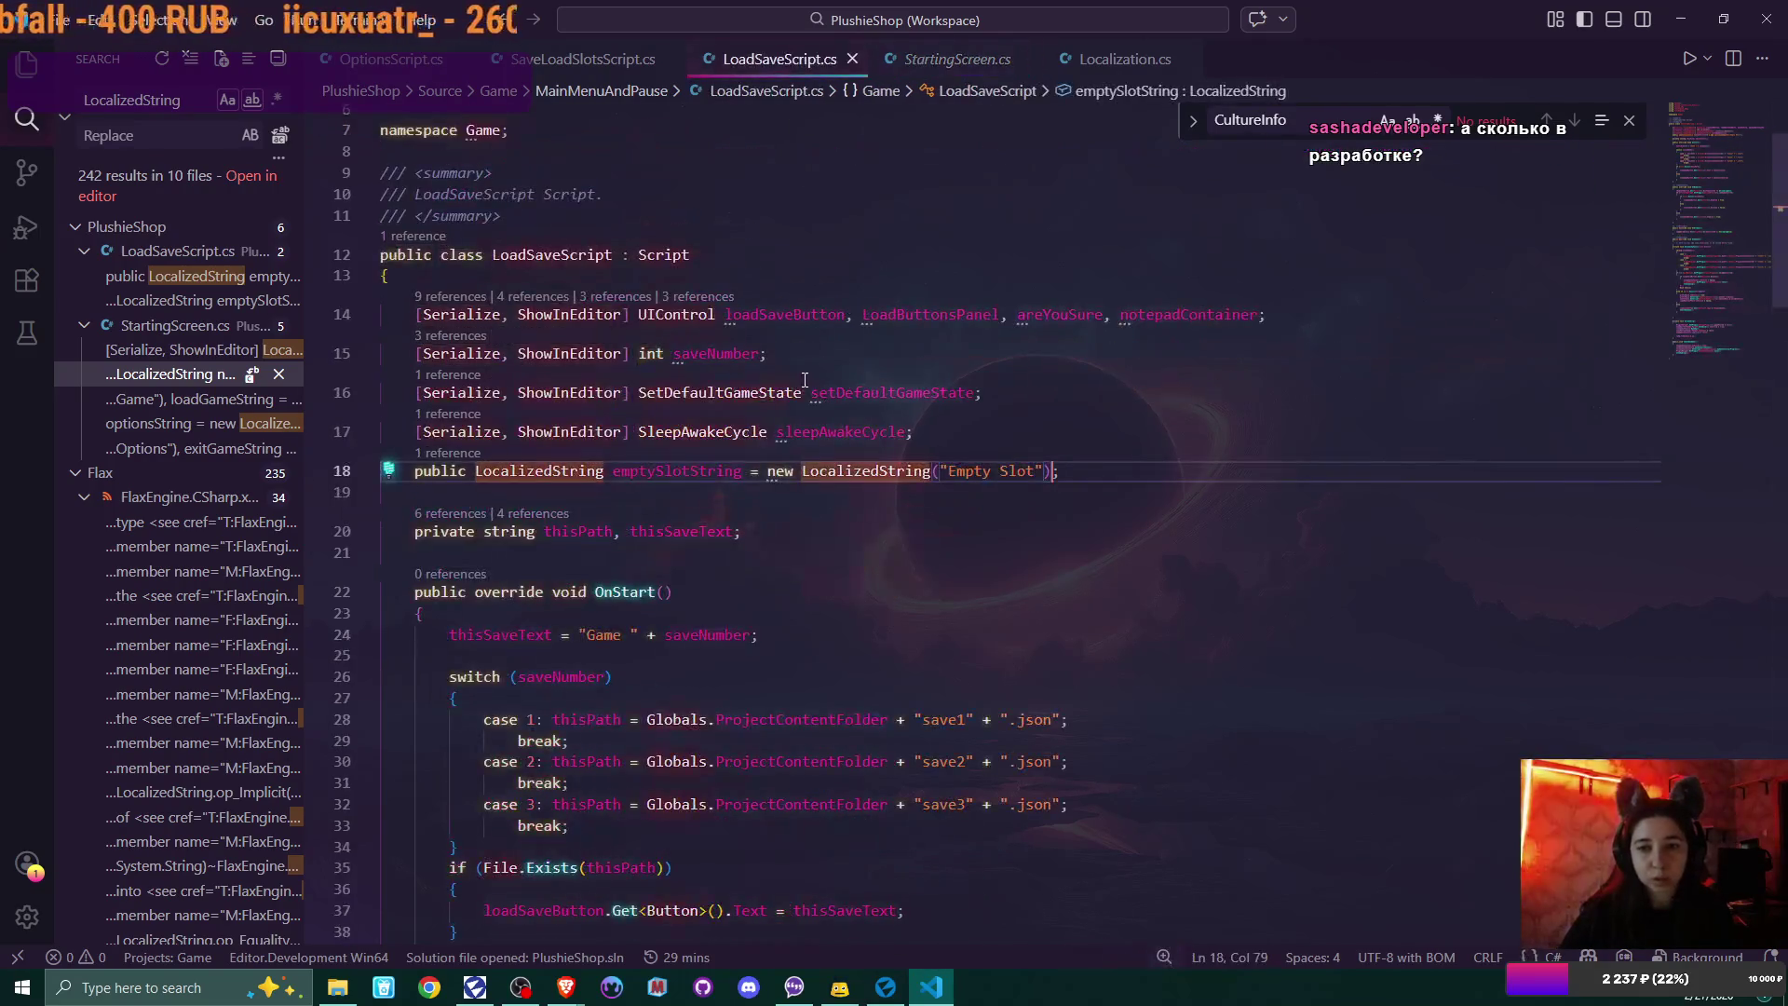
pyautogui.doubleClick(439, 471)
pyautogui.write('[Serialize, ShowInEditor]')
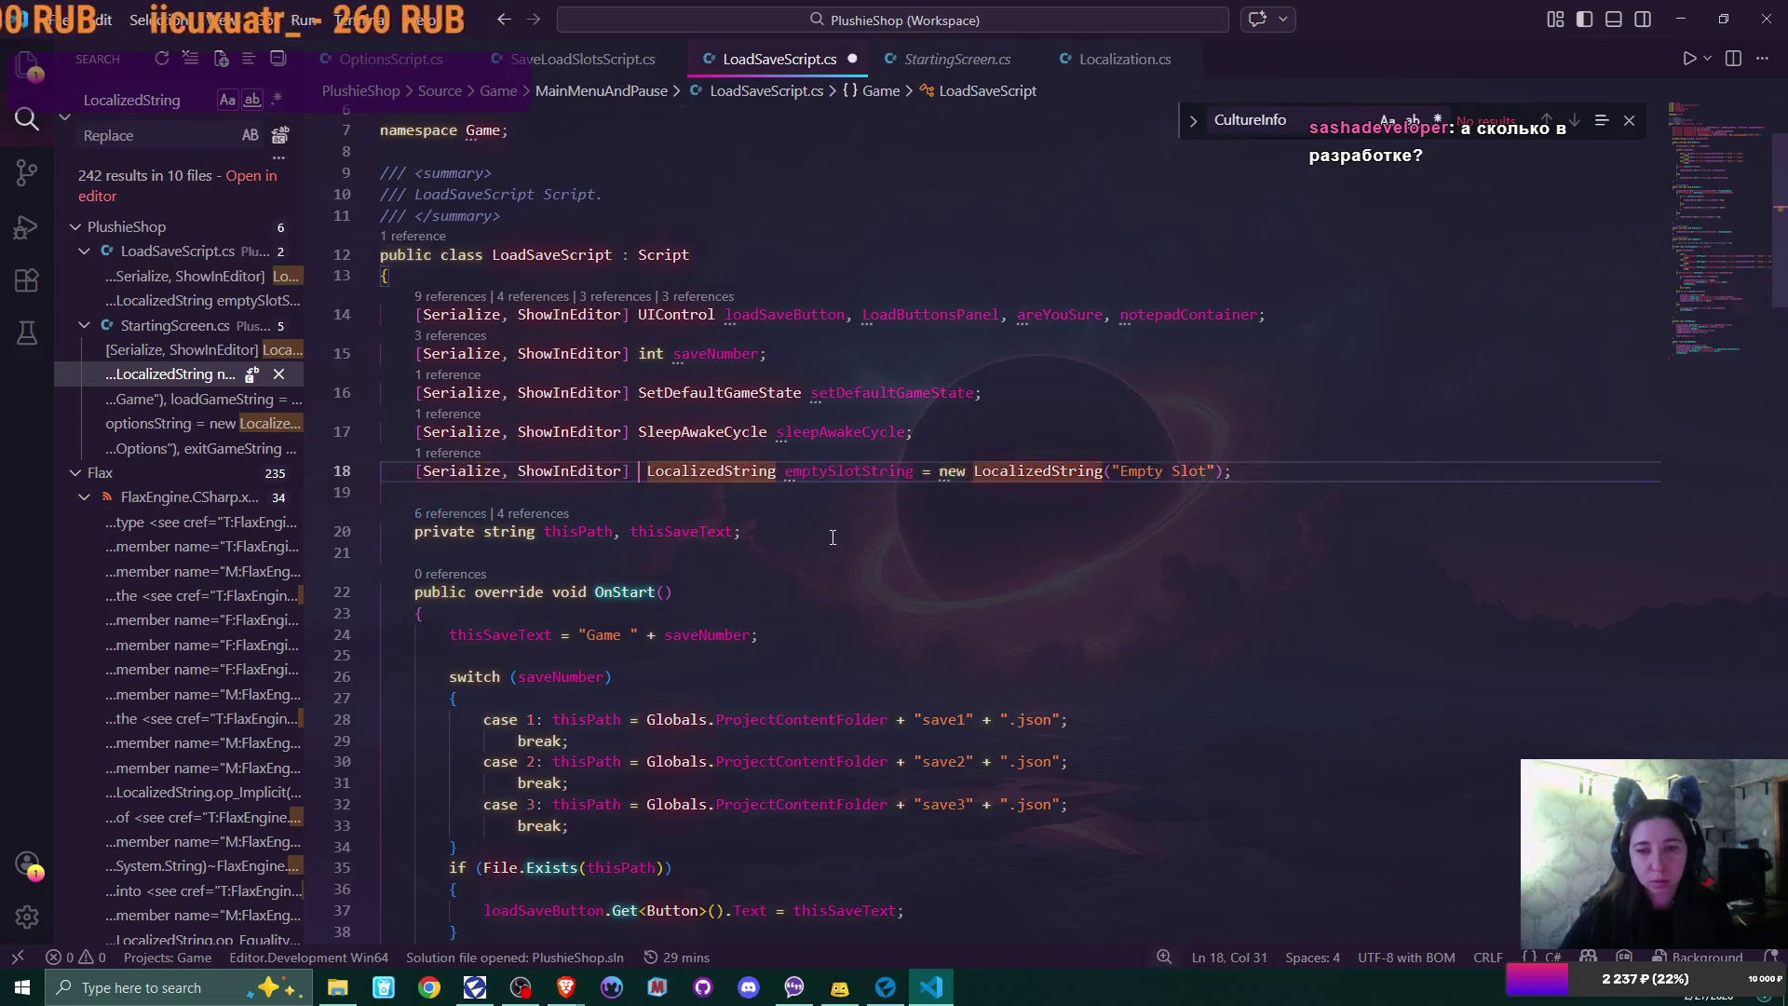
pyautogui.click(933, 57)
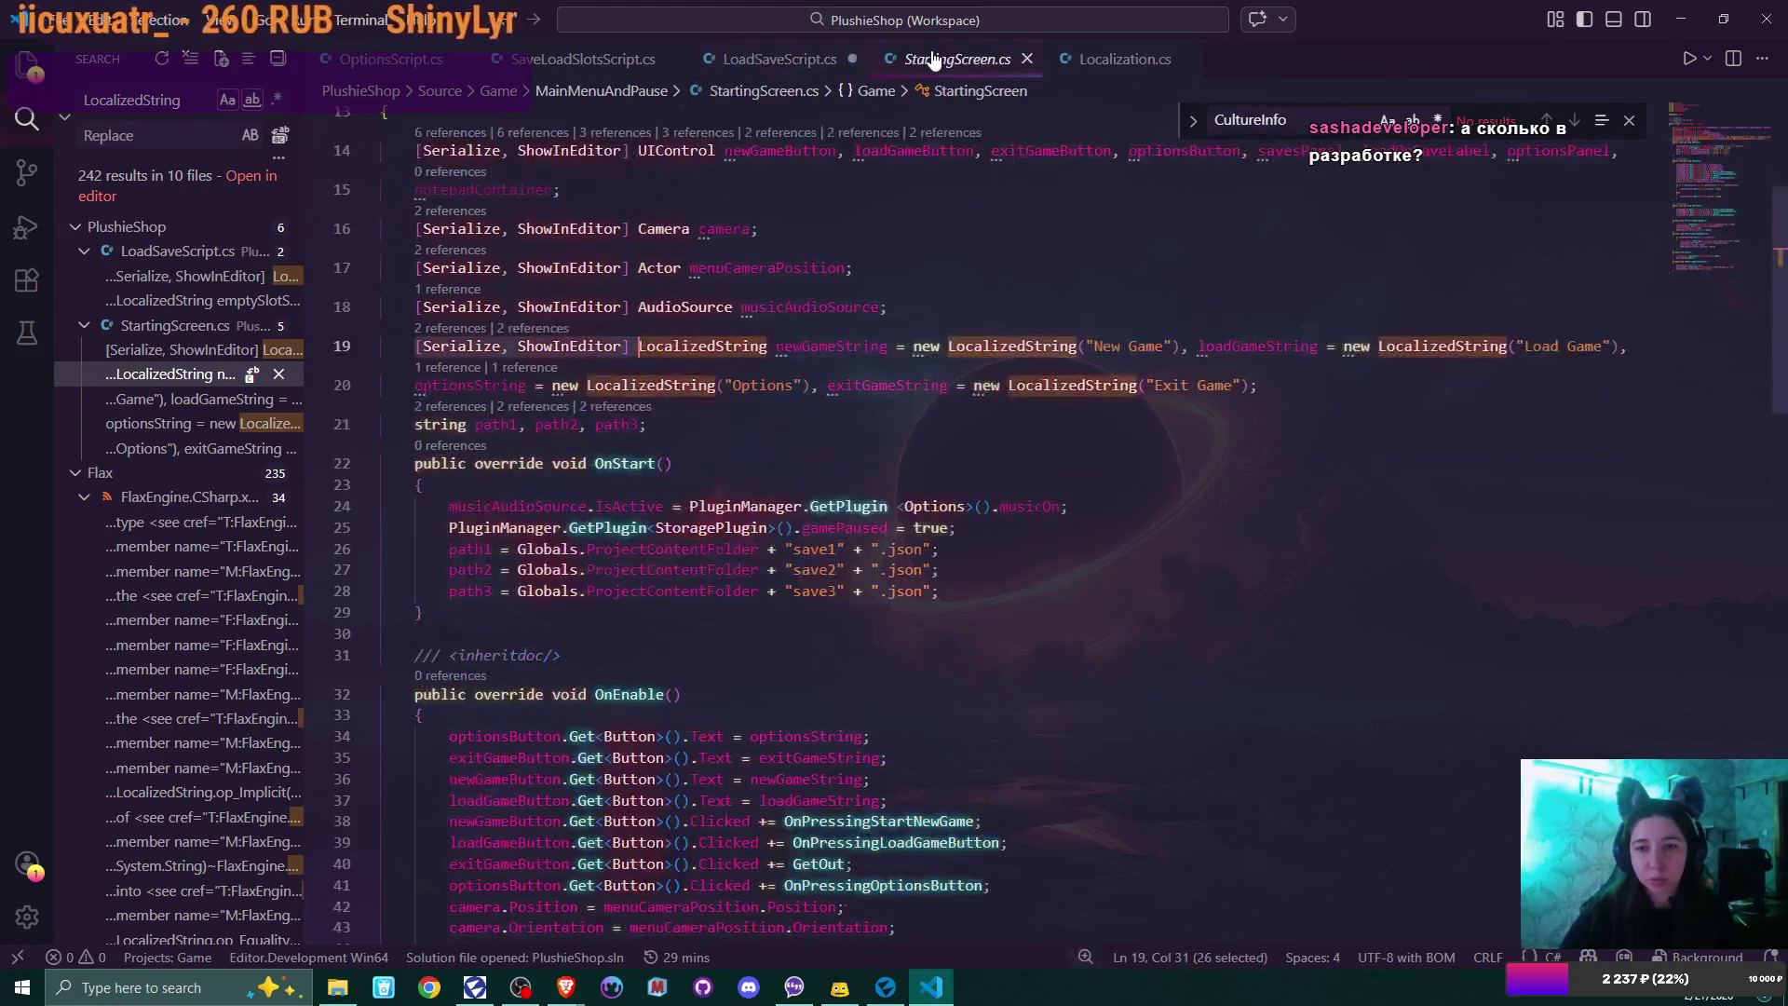
pyautogui.click(734, 58)
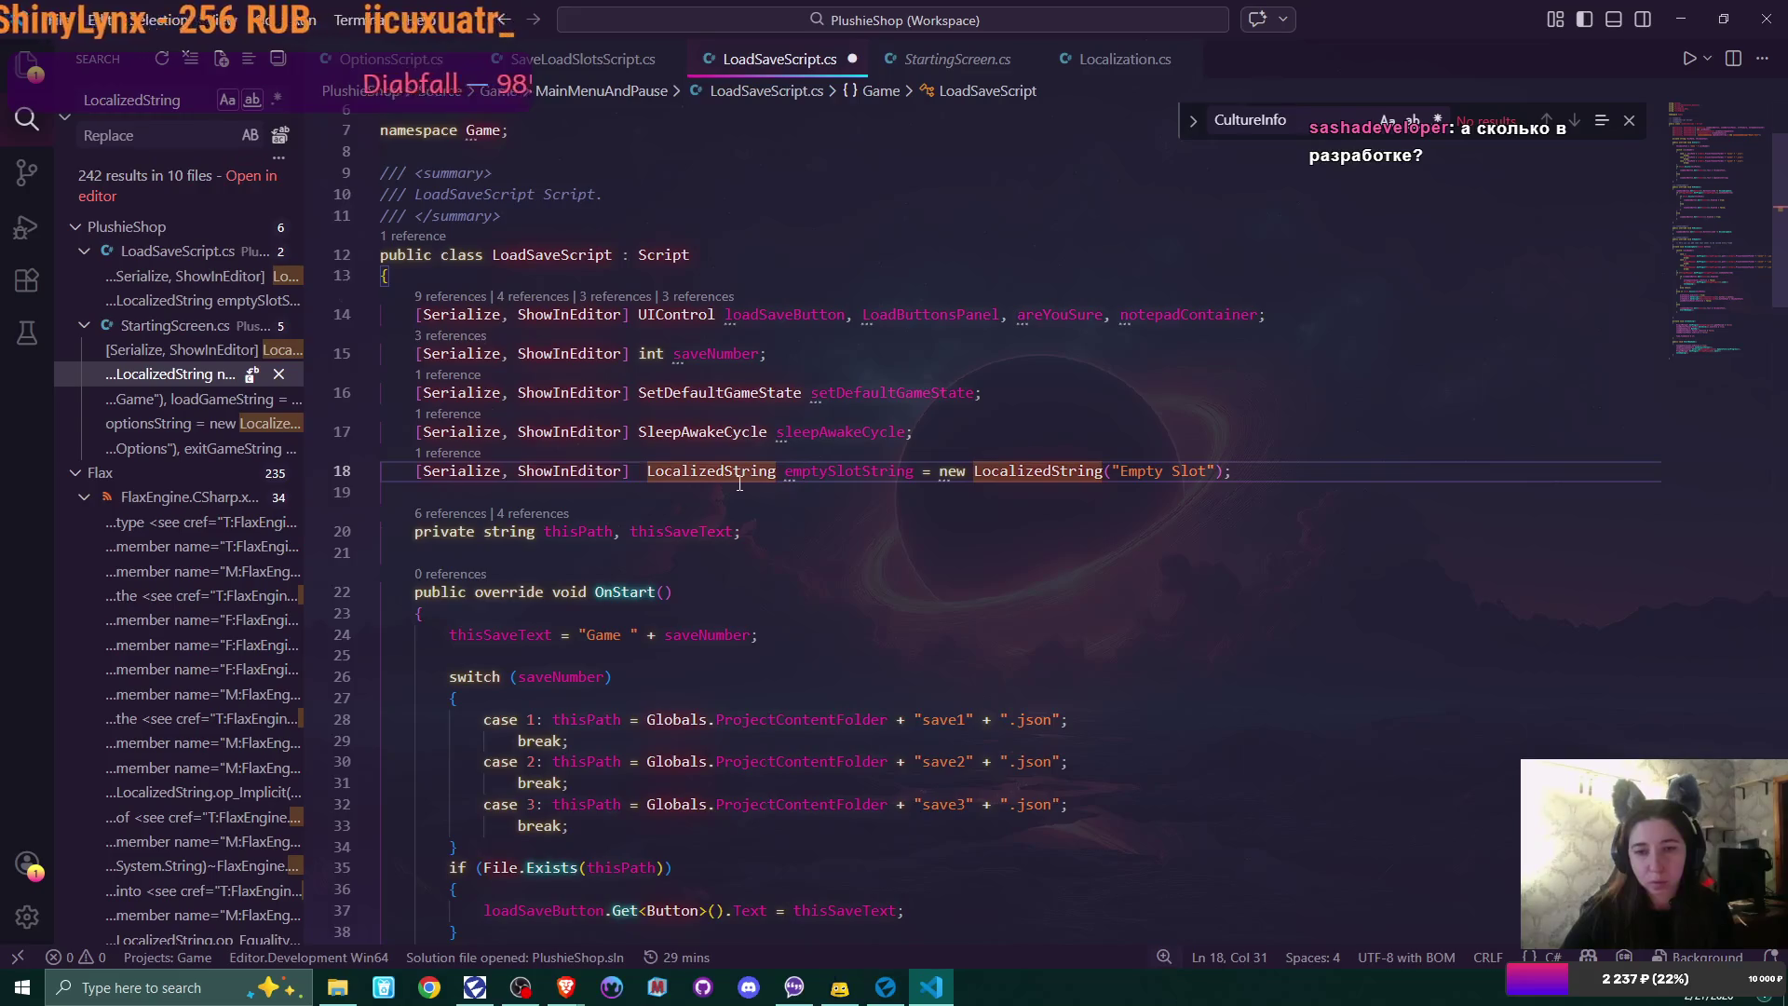
pyautogui.press('Delete')
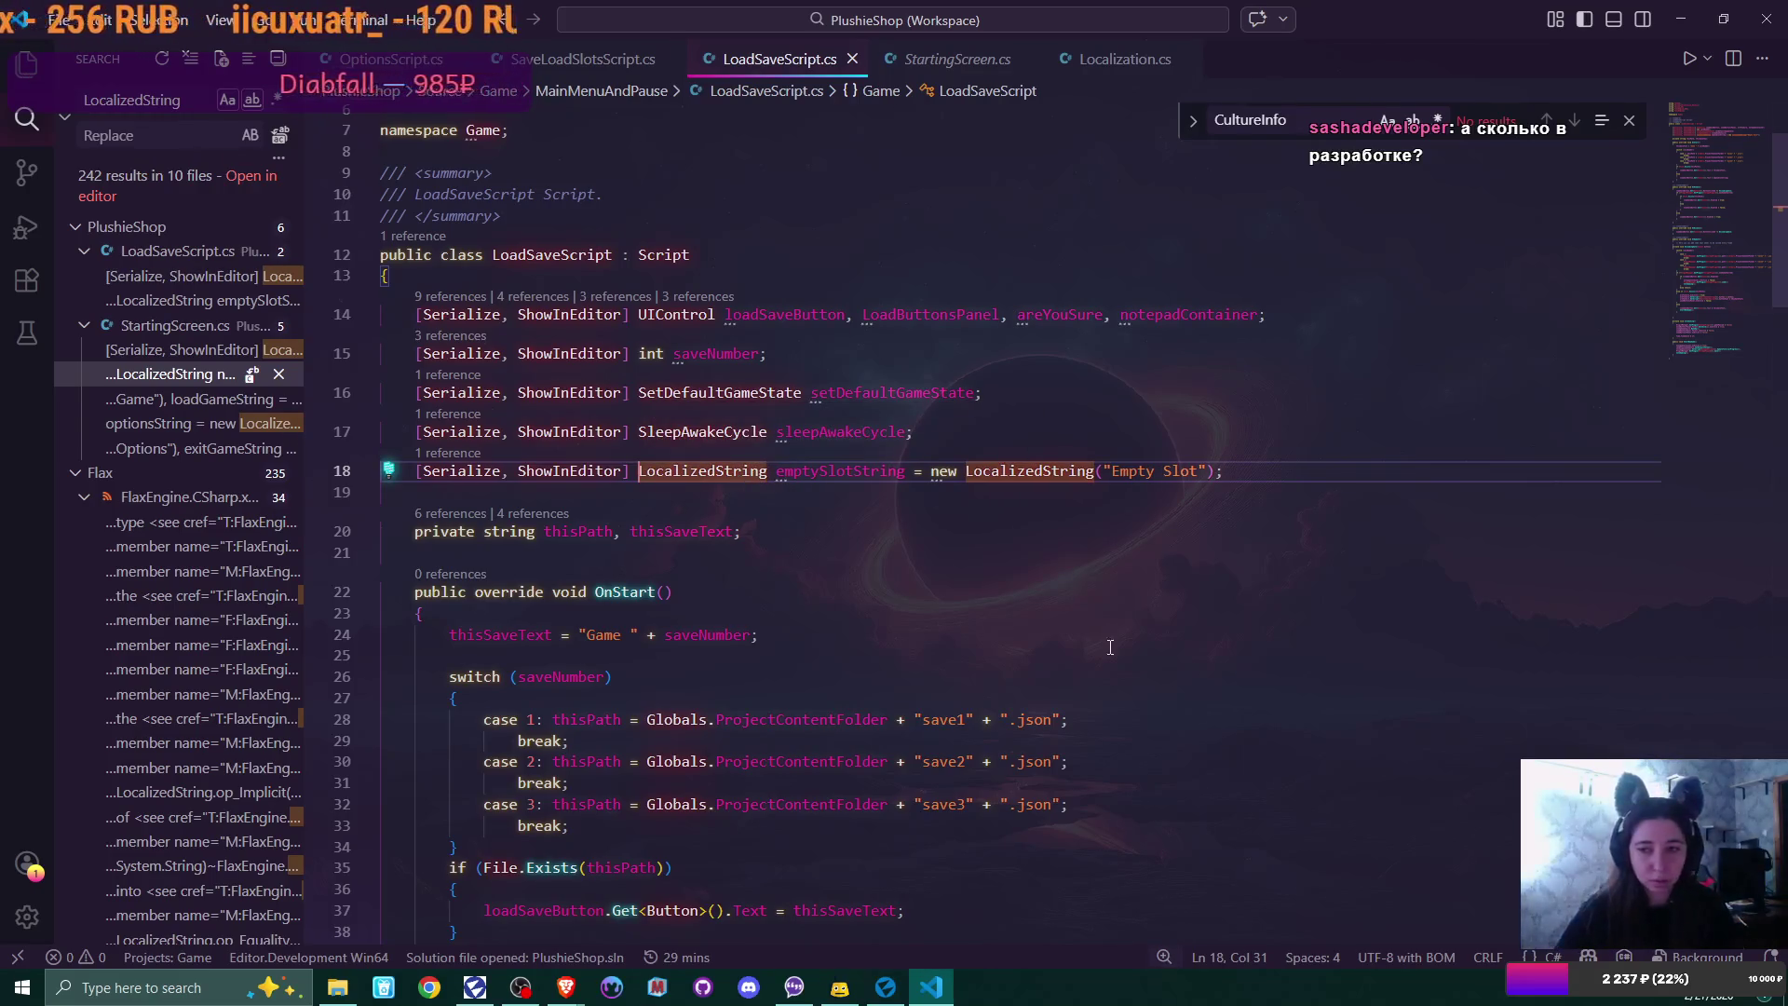
pyautogui.click(891, 992)
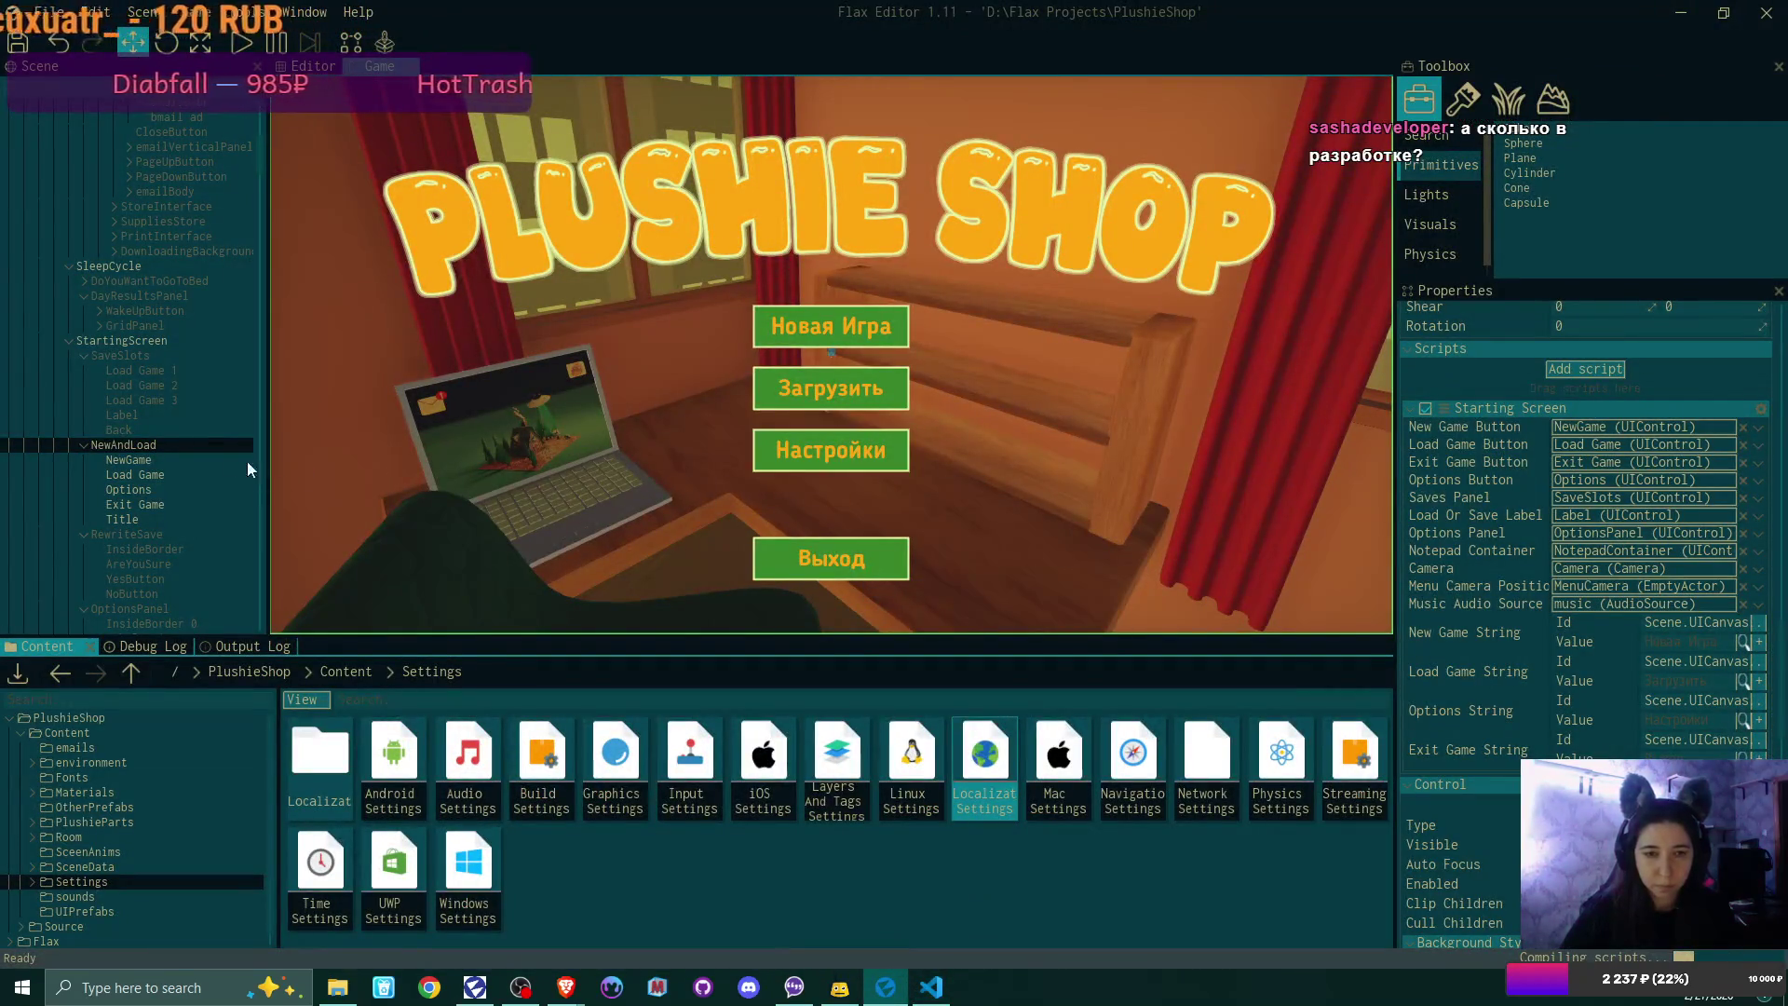
pyautogui.click(164, 355)
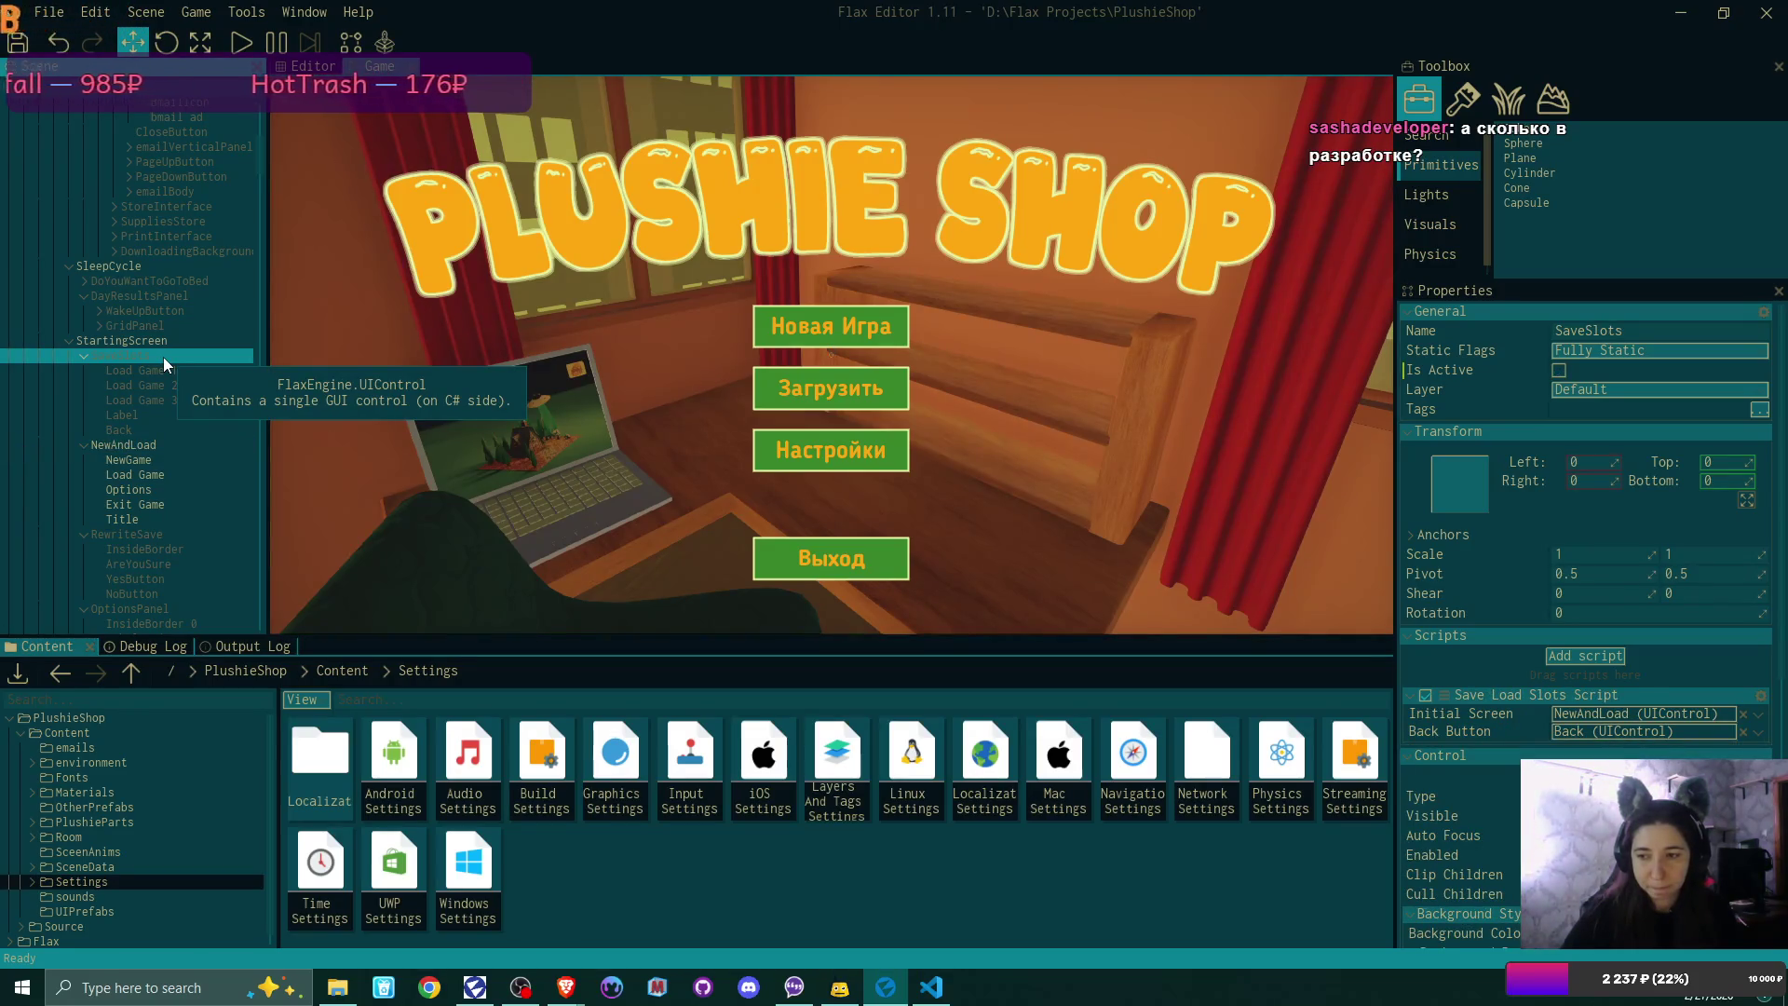
pyautogui.click(182, 445)
pyautogui.scroll(-2, 185, 455)
pyautogui.click(175, 517)
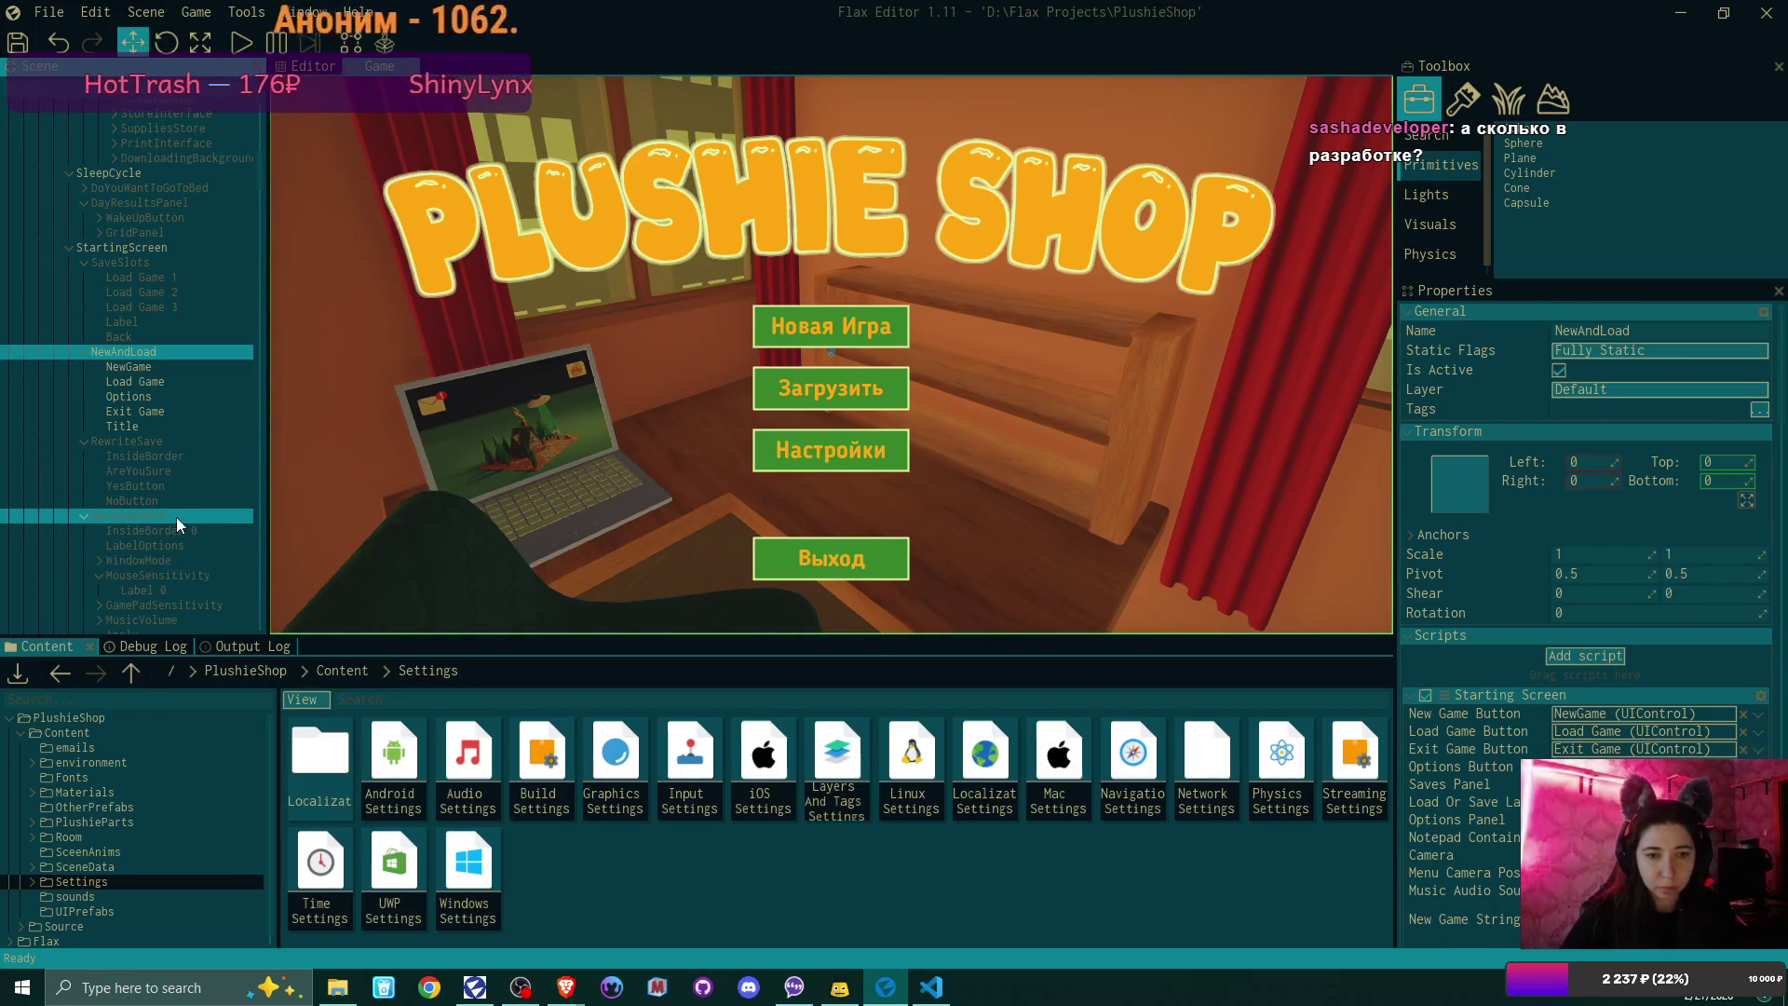
pyautogui.scroll(-5, 1583, 470)
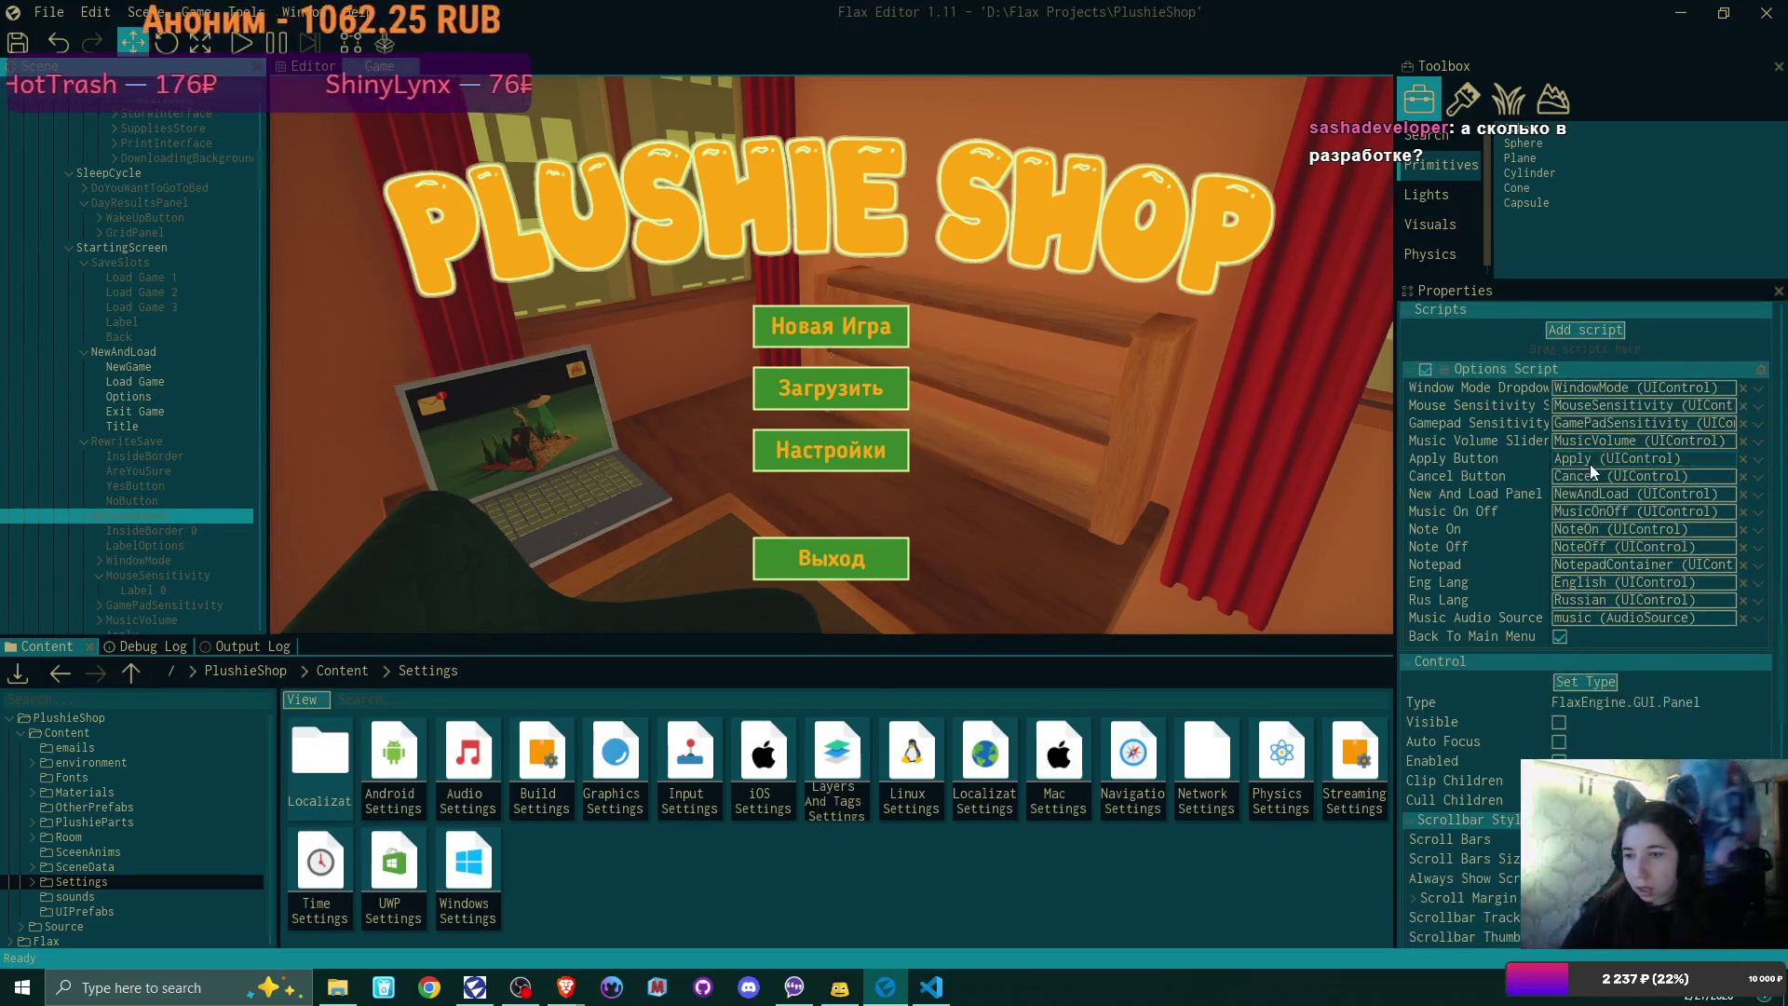
pyautogui.click(936, 994)
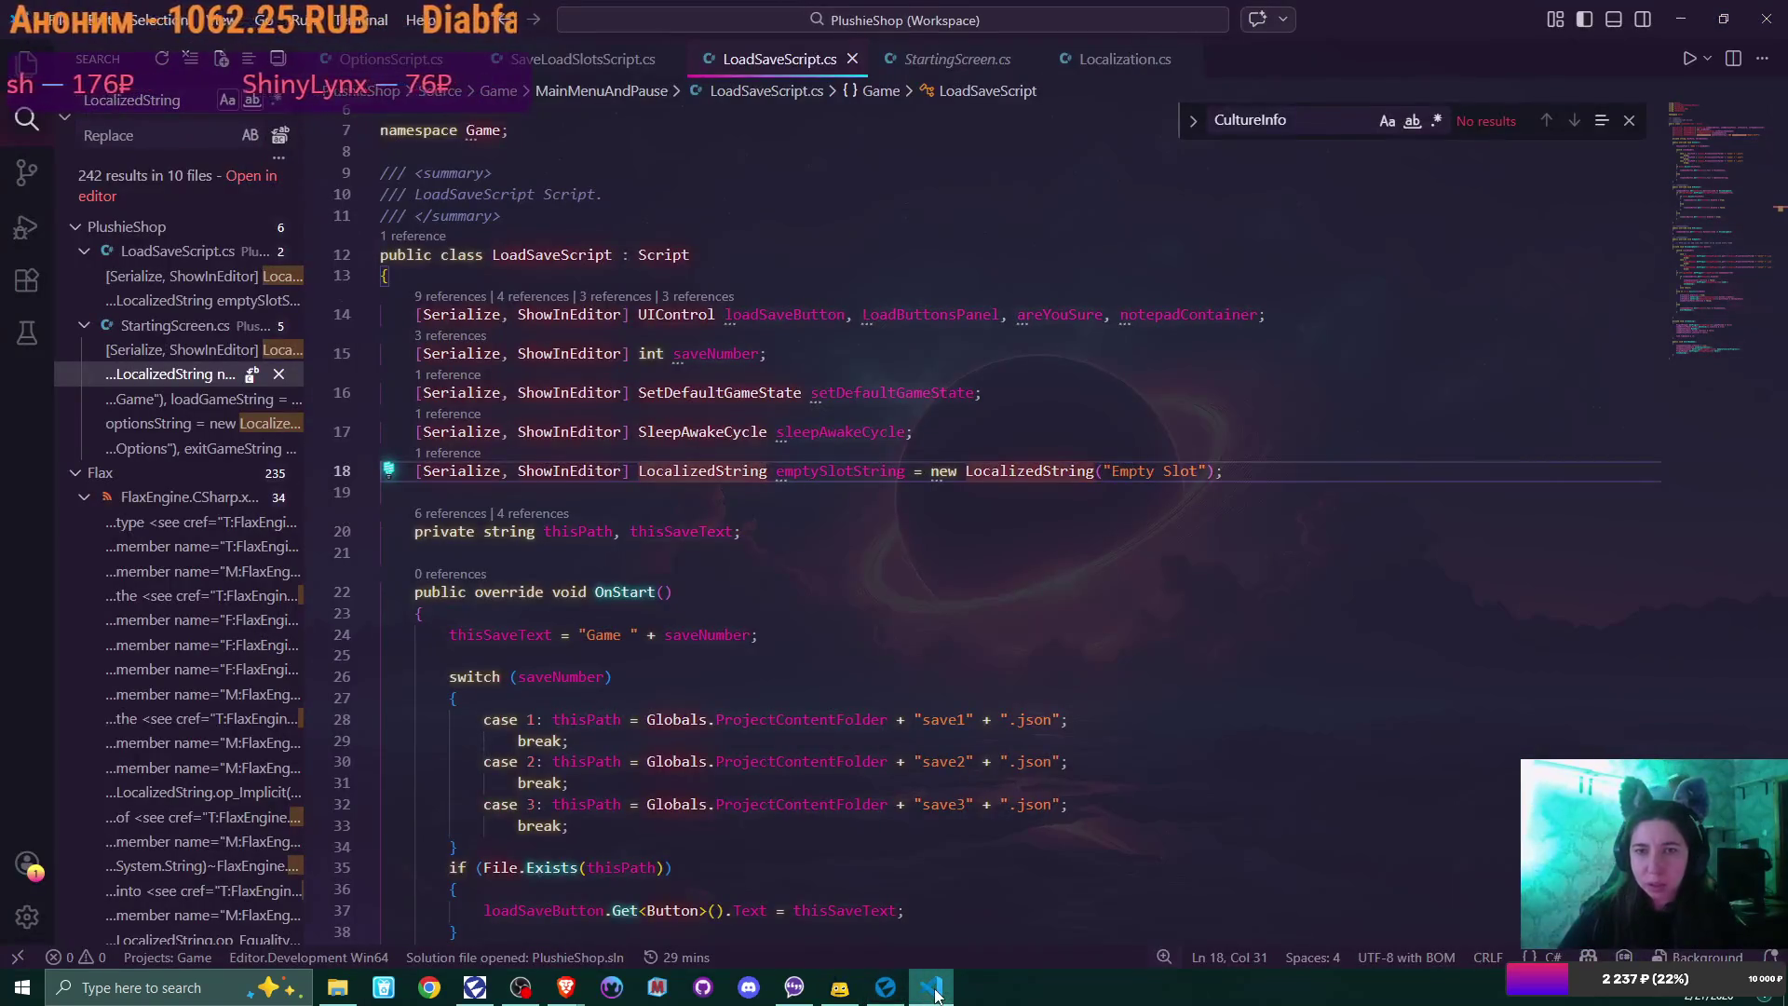
pyautogui.click(936, 995)
pyautogui.click(143, 265)
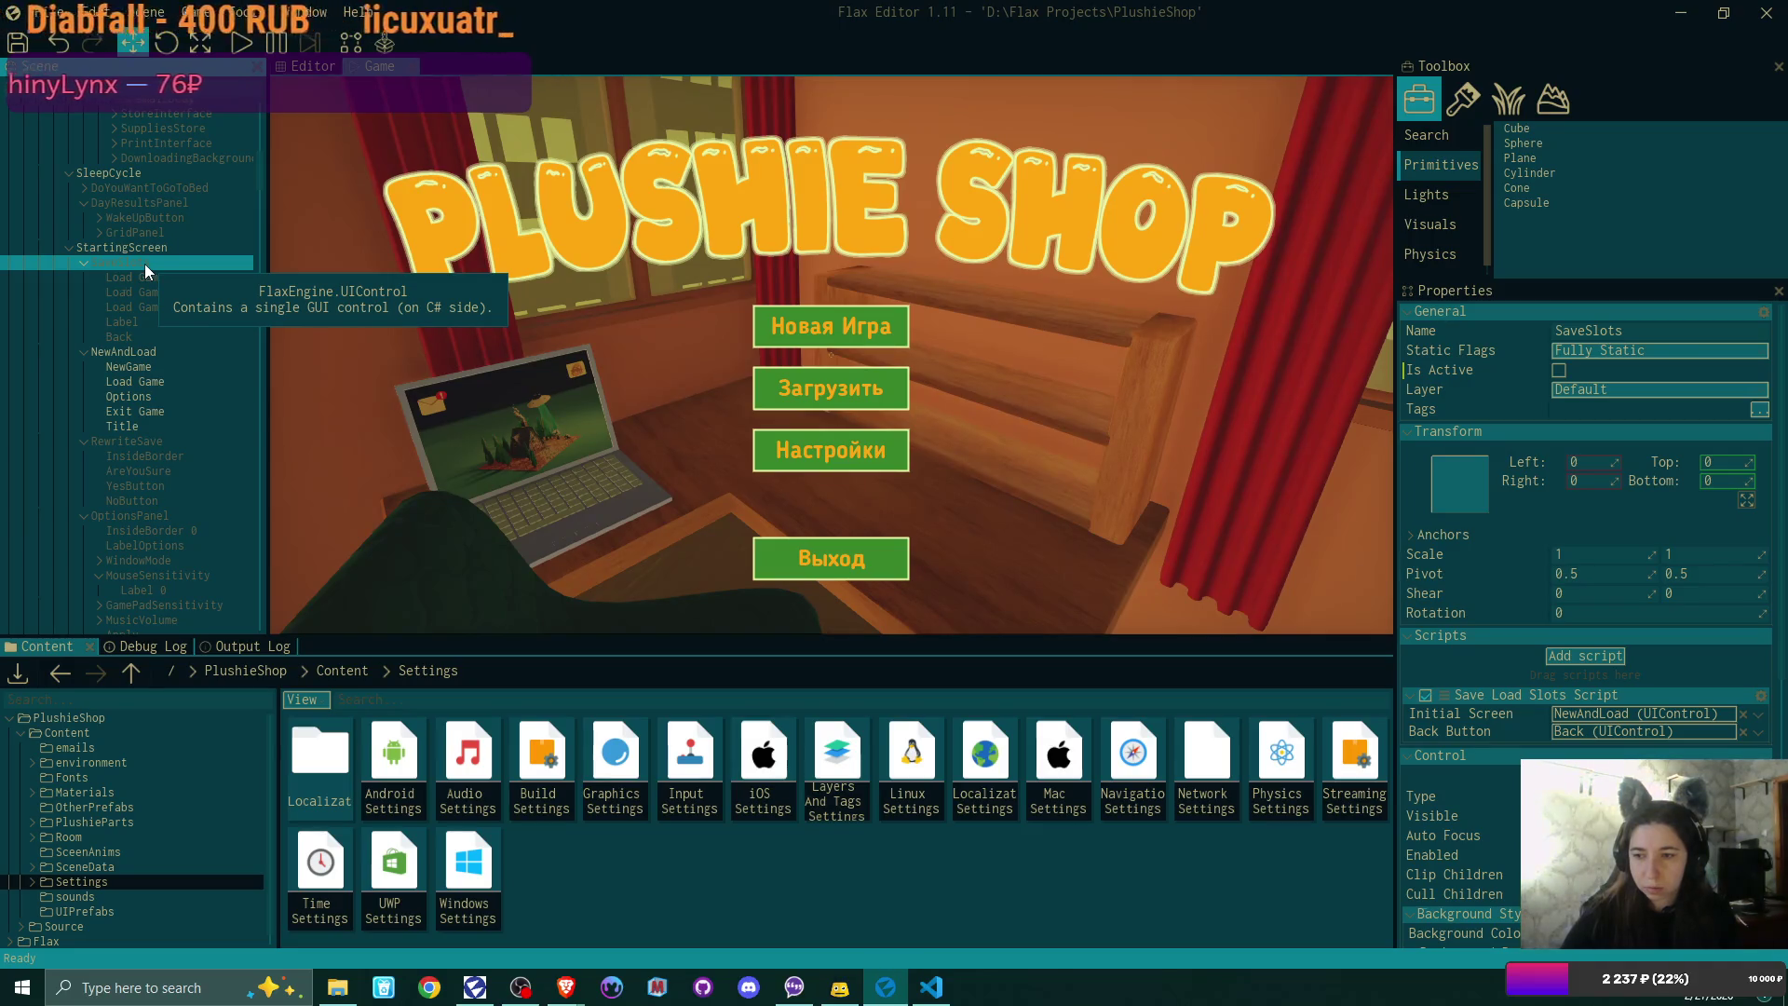
pyautogui.click(160, 350)
pyautogui.scroll(-6, 1576, 419)
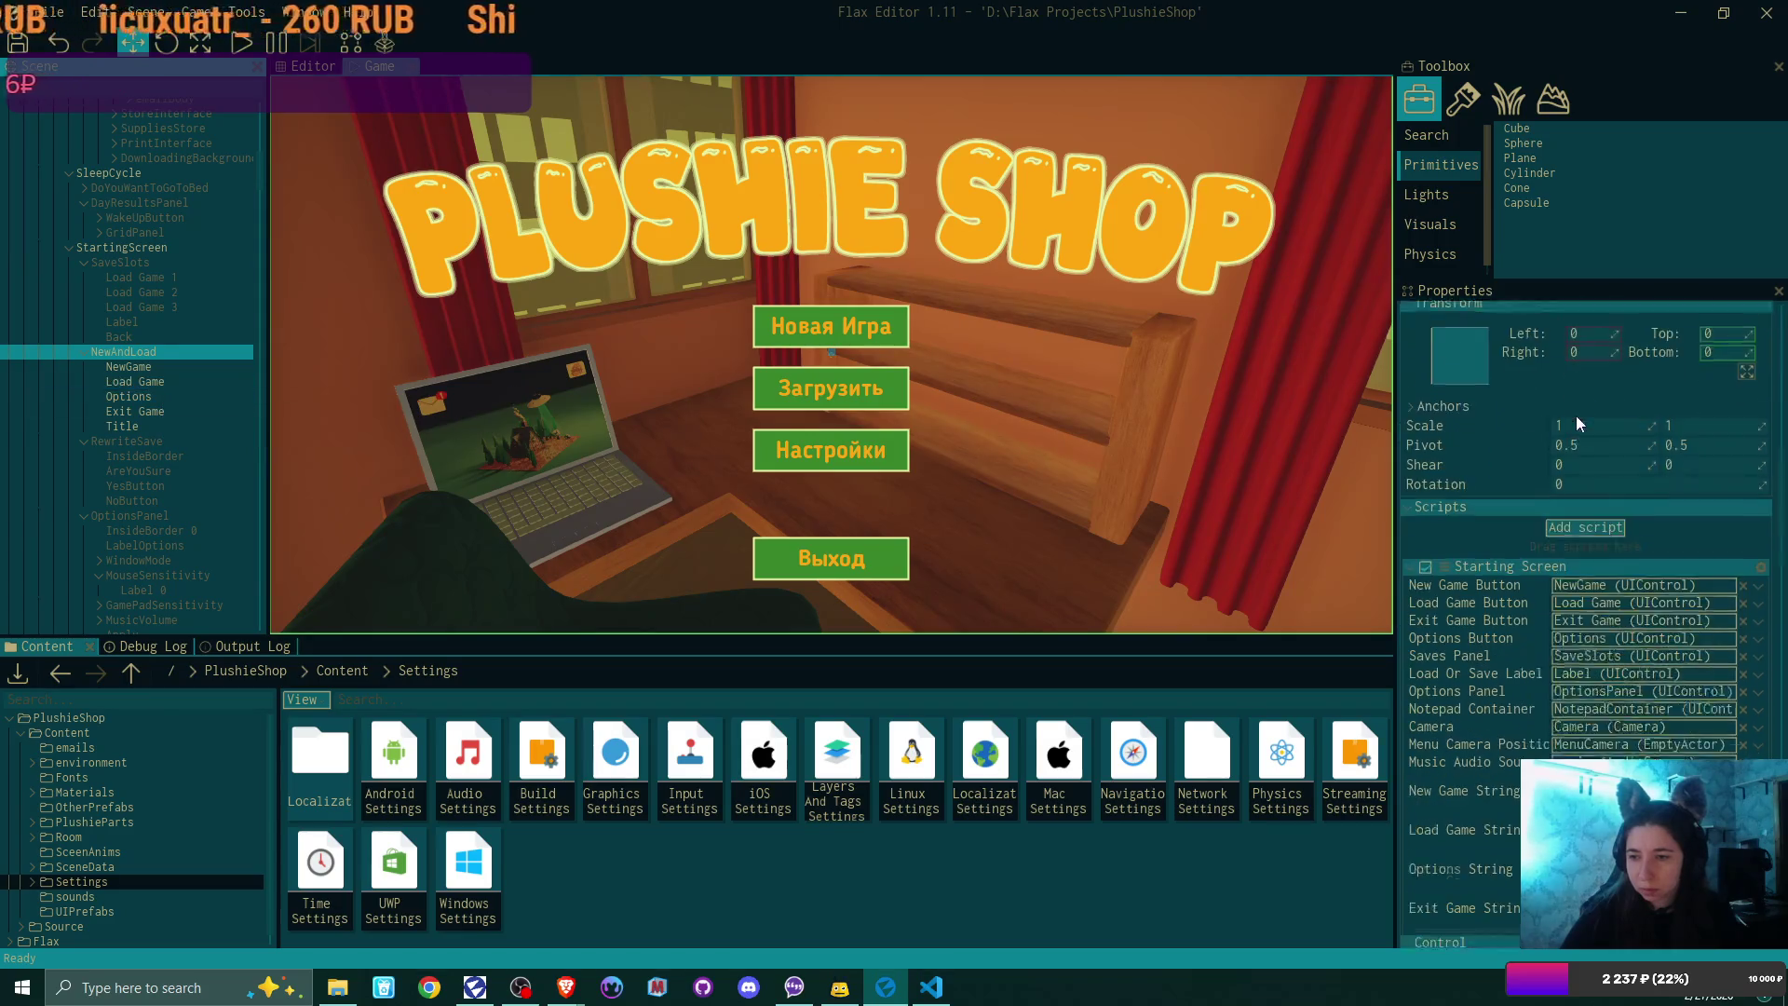
pyautogui.scroll(-2, 1577, 419)
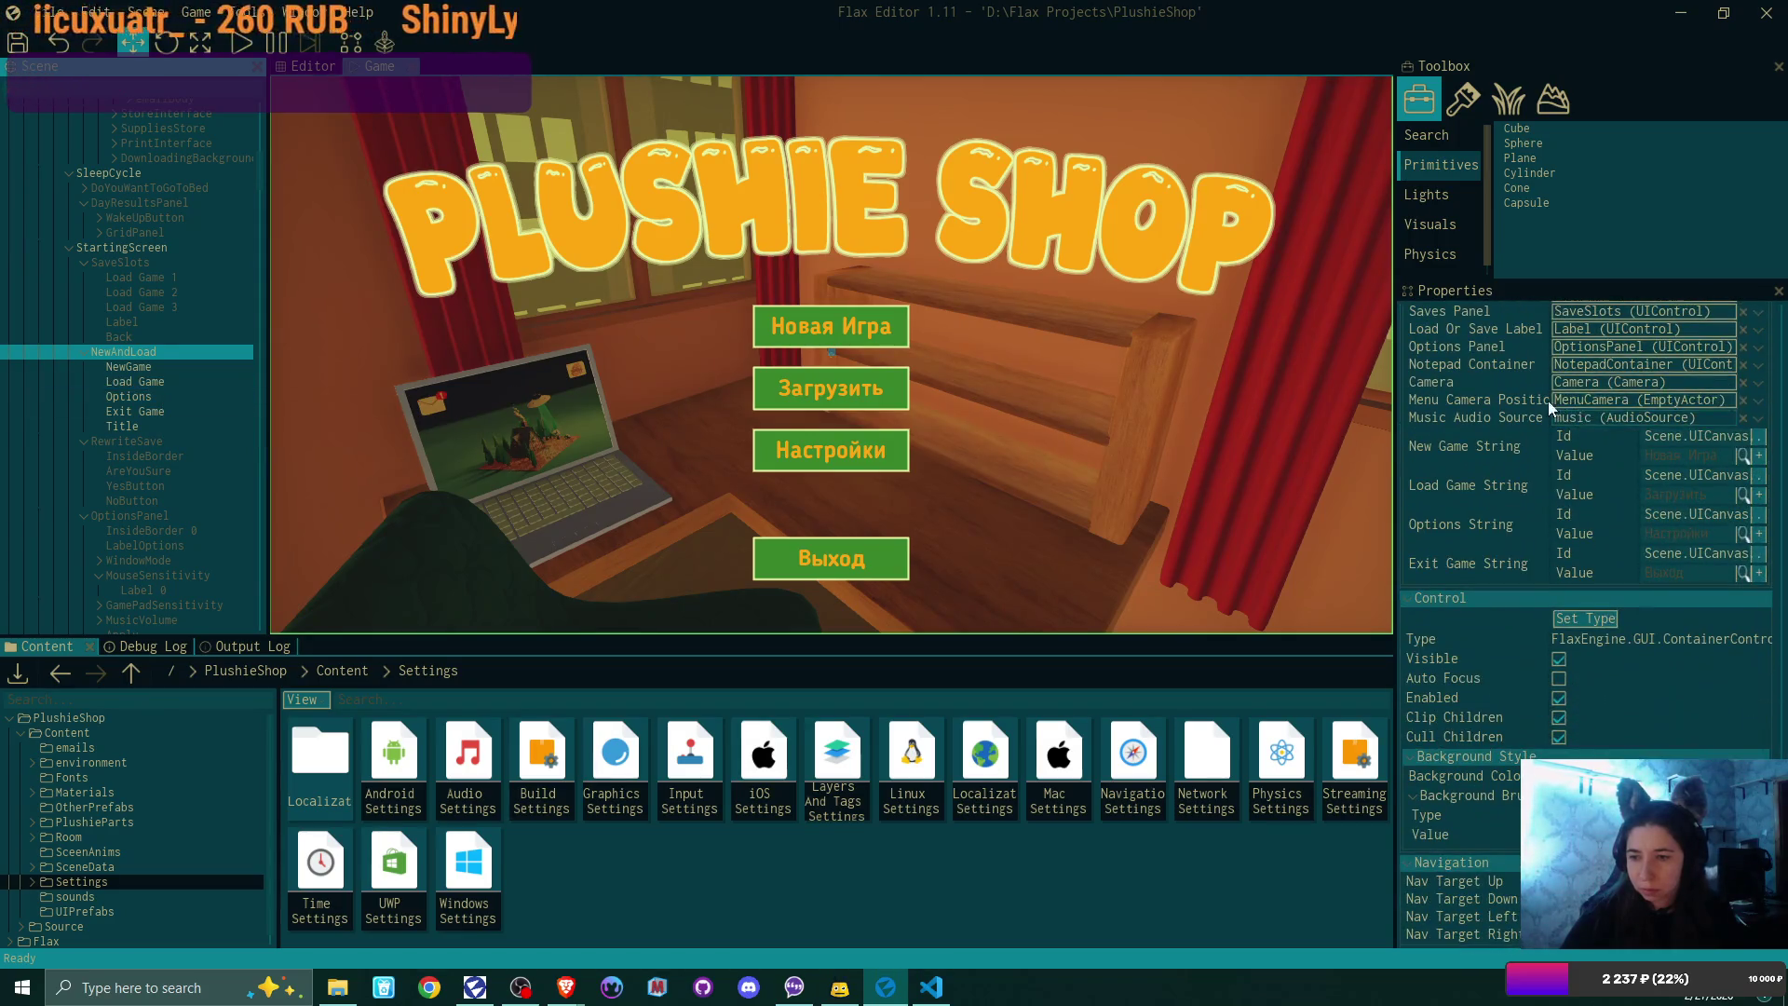
# Step: Select Load Game 1 in the Scene tree and reveal its Load Save Script Empty Slot String field
pyautogui.click(143, 383)
pyautogui.scroll(-5, 1473, 404)
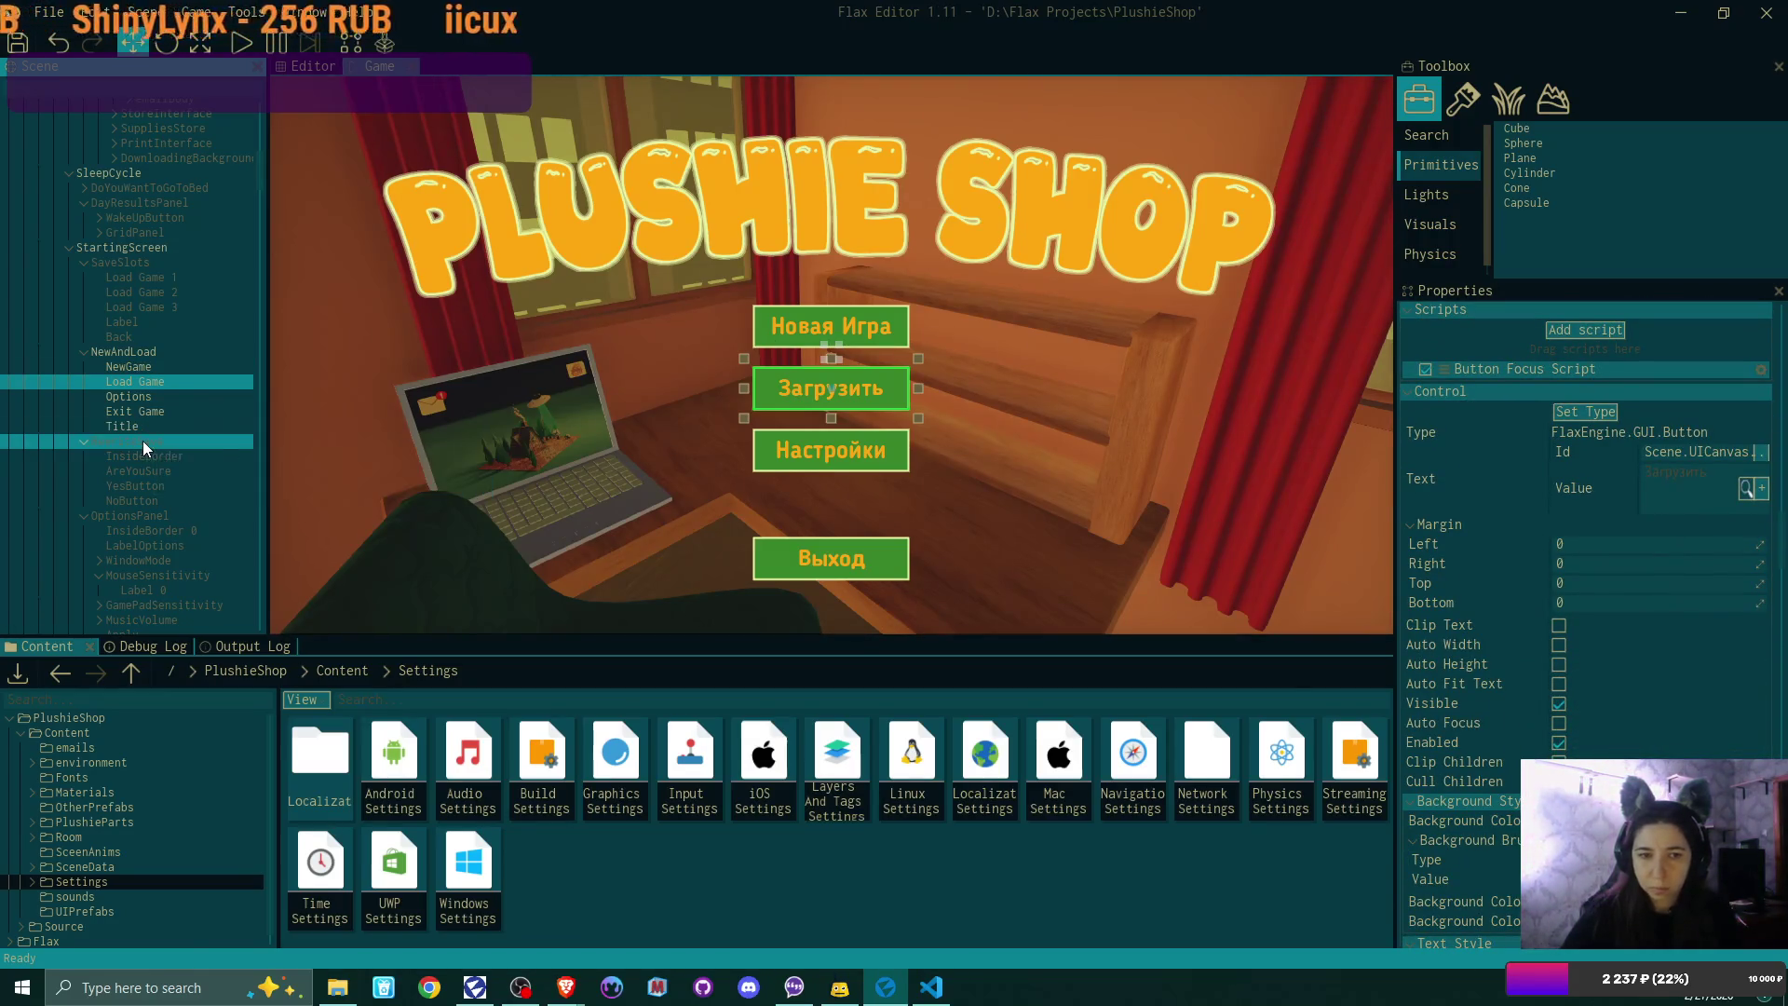
pyautogui.scroll(-2, 143, 439)
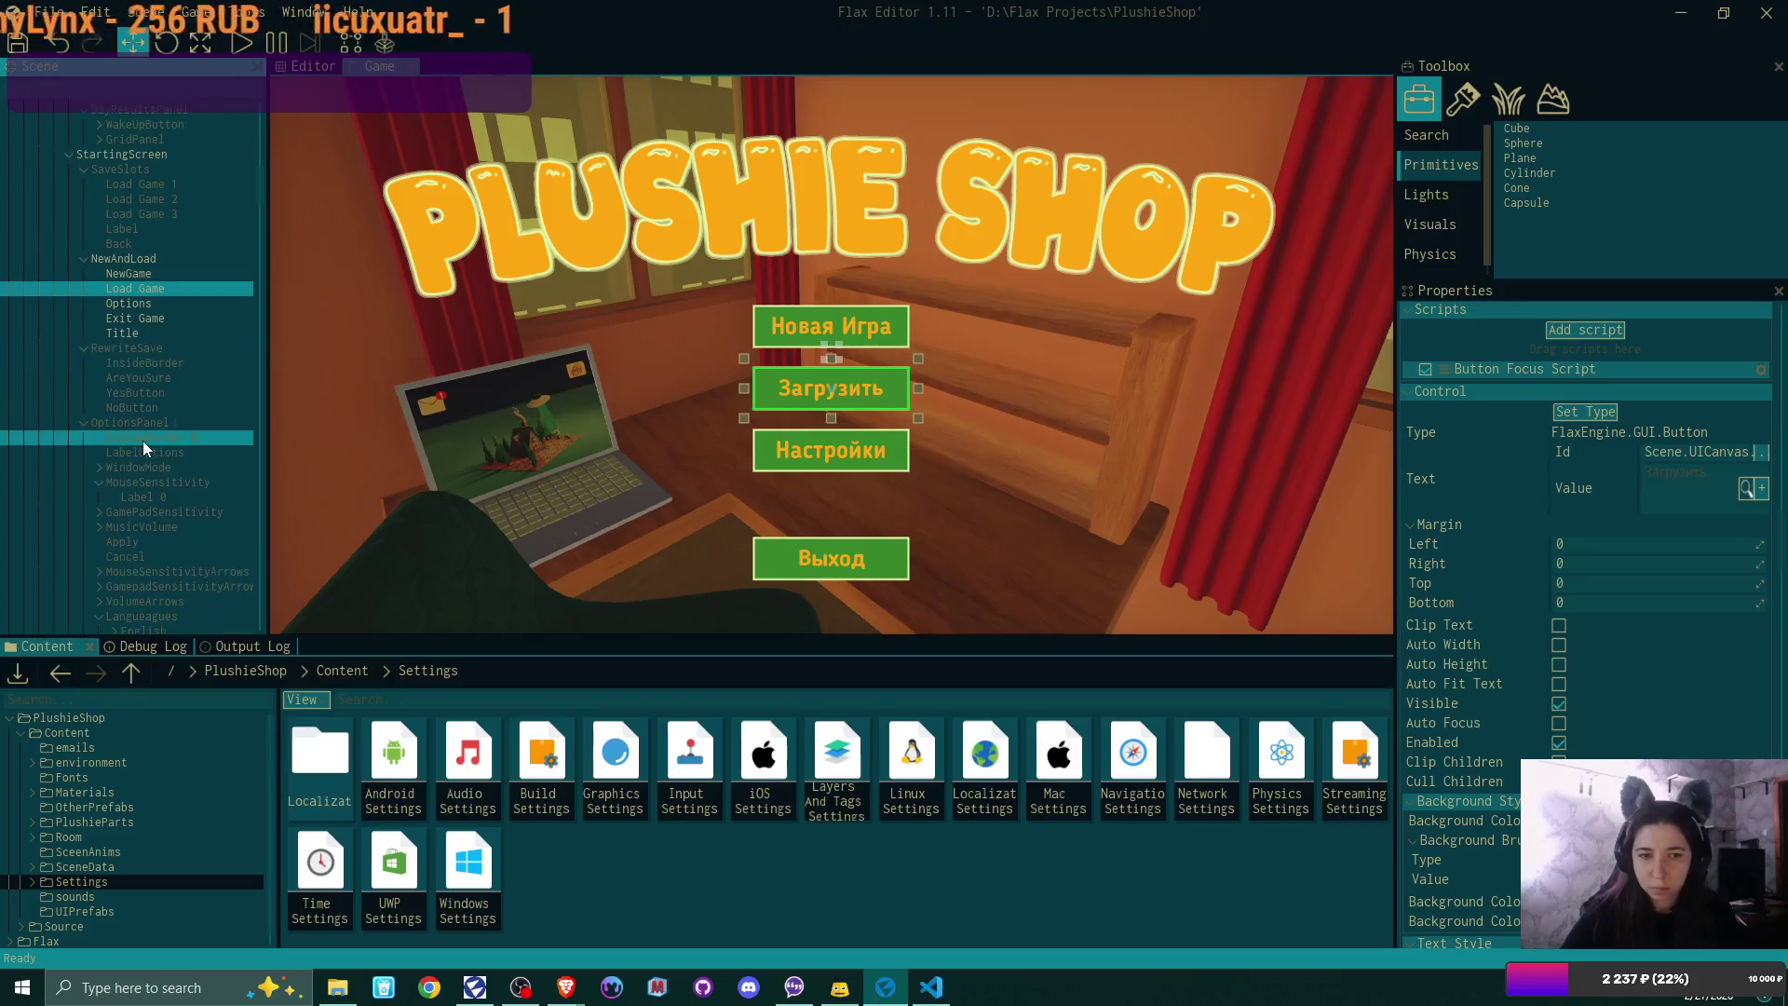
pyautogui.scroll(4, 143, 440)
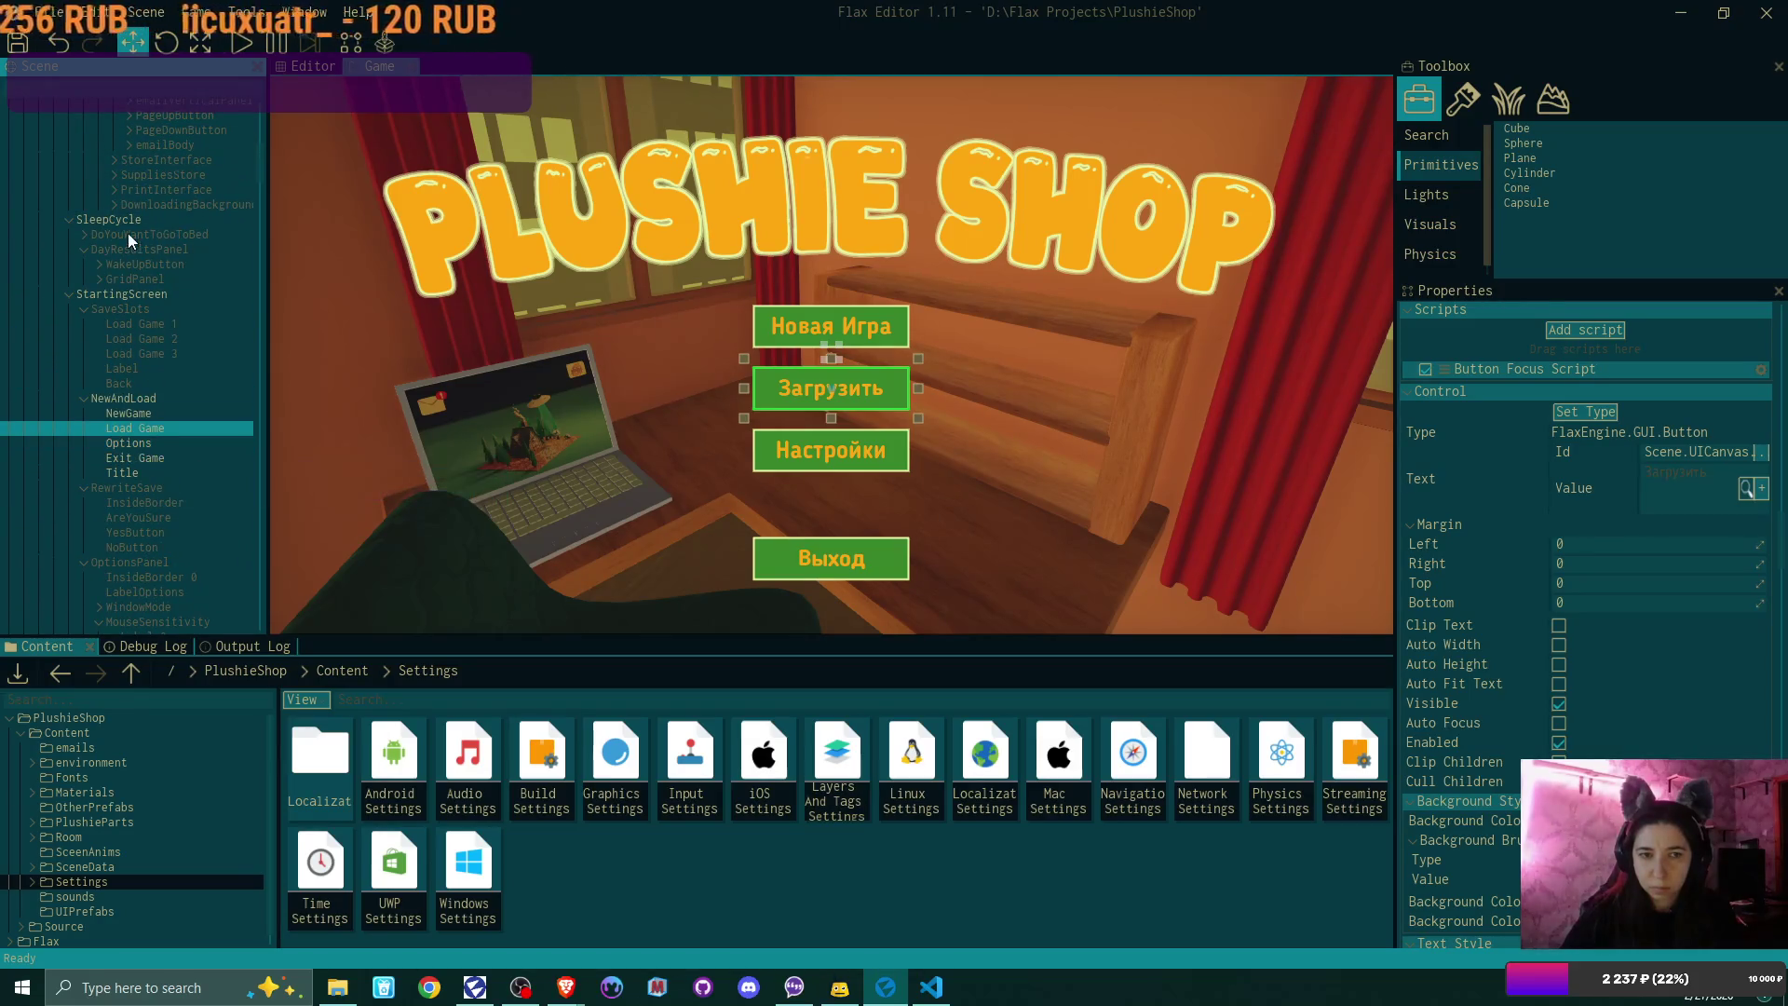
pyautogui.click(136, 311)
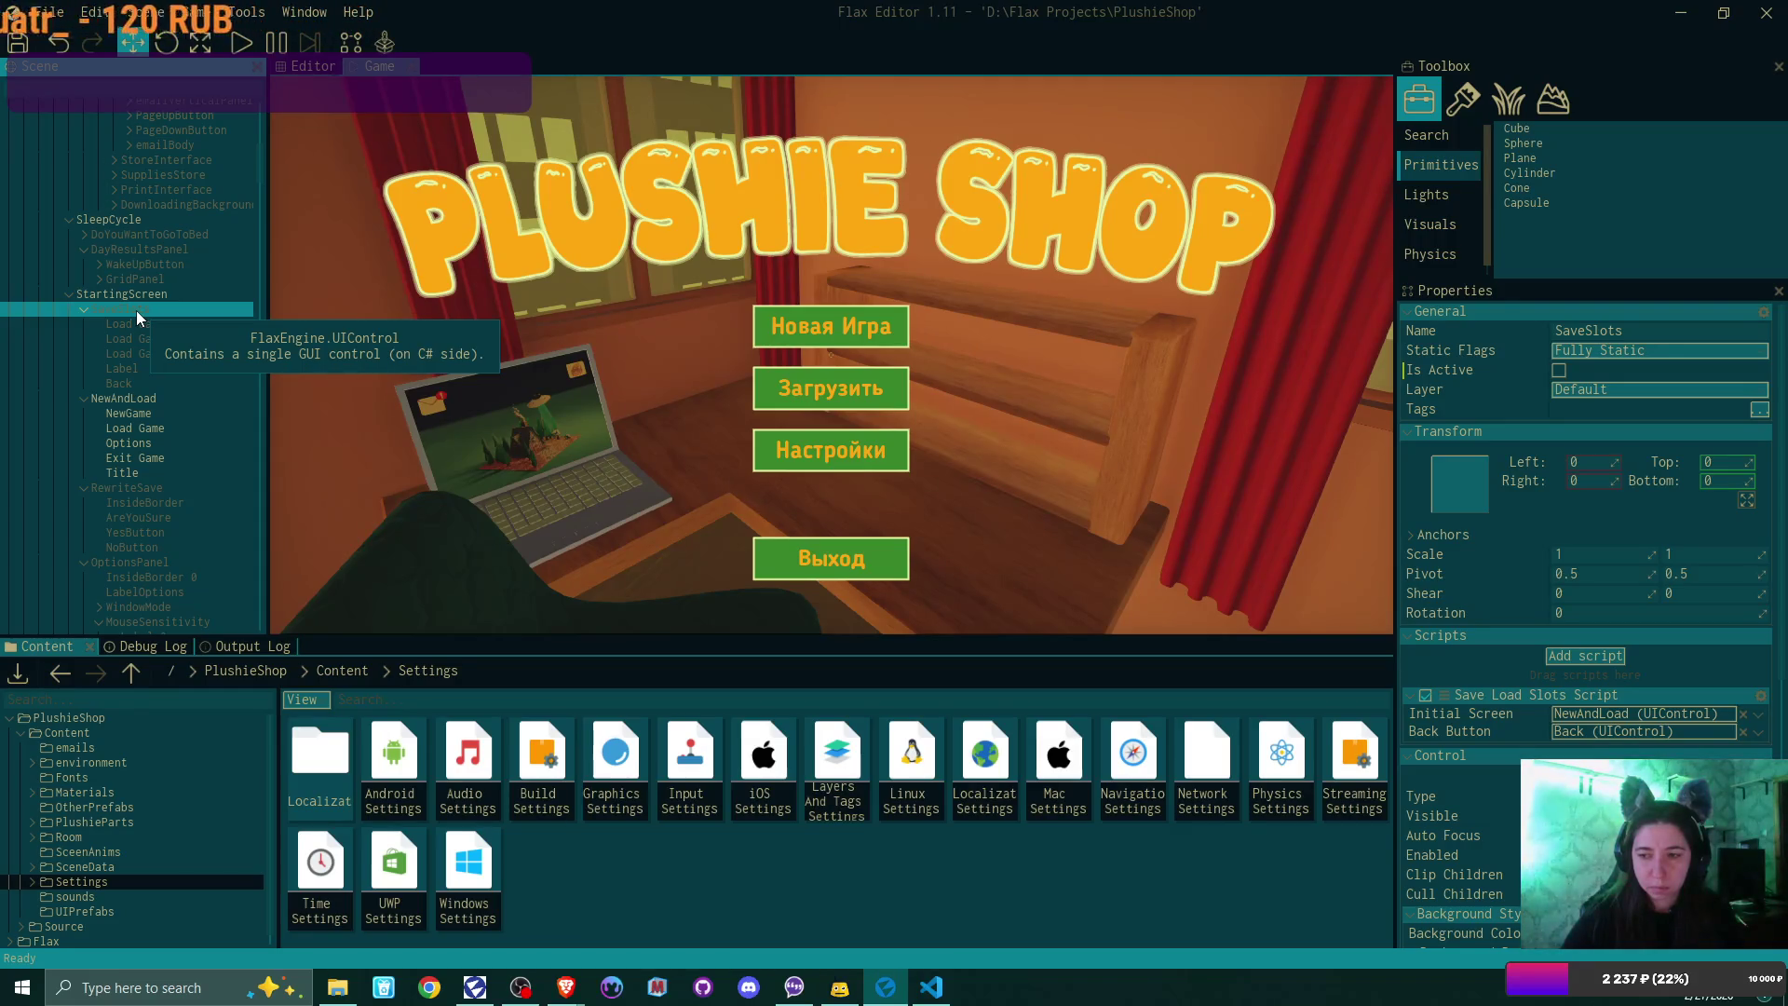
pyautogui.scroll(-3, 1565, 377)
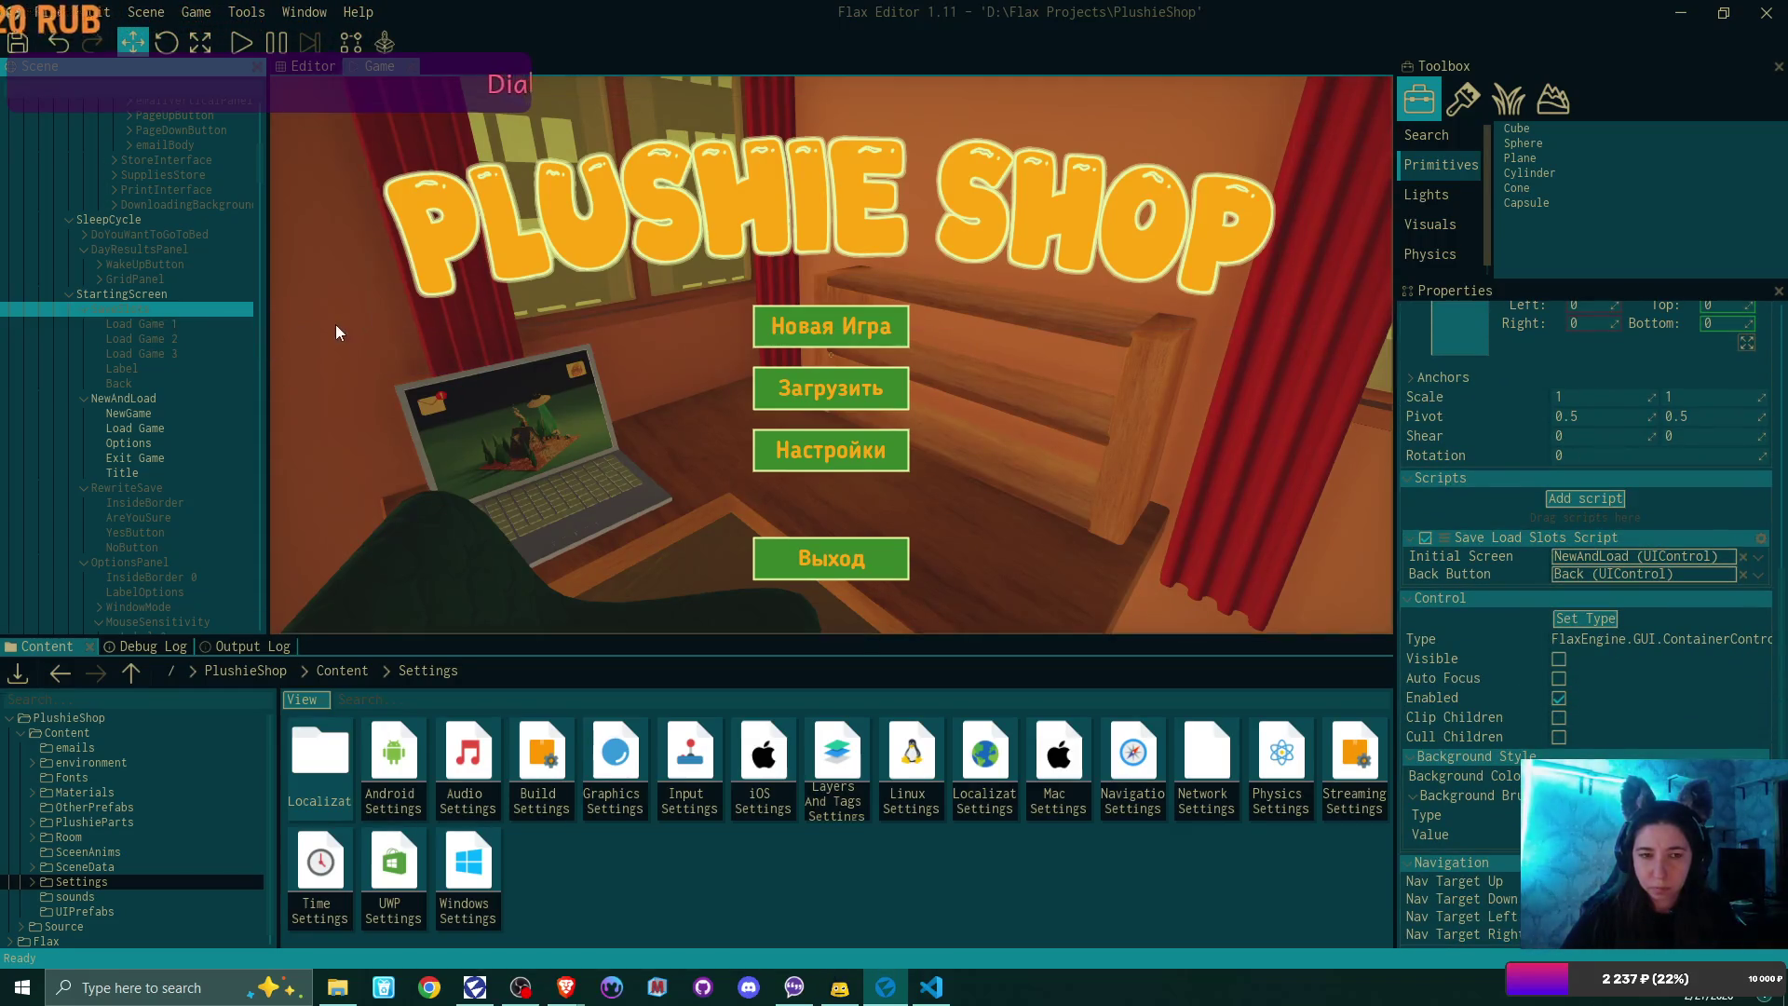
pyautogui.click(161, 293)
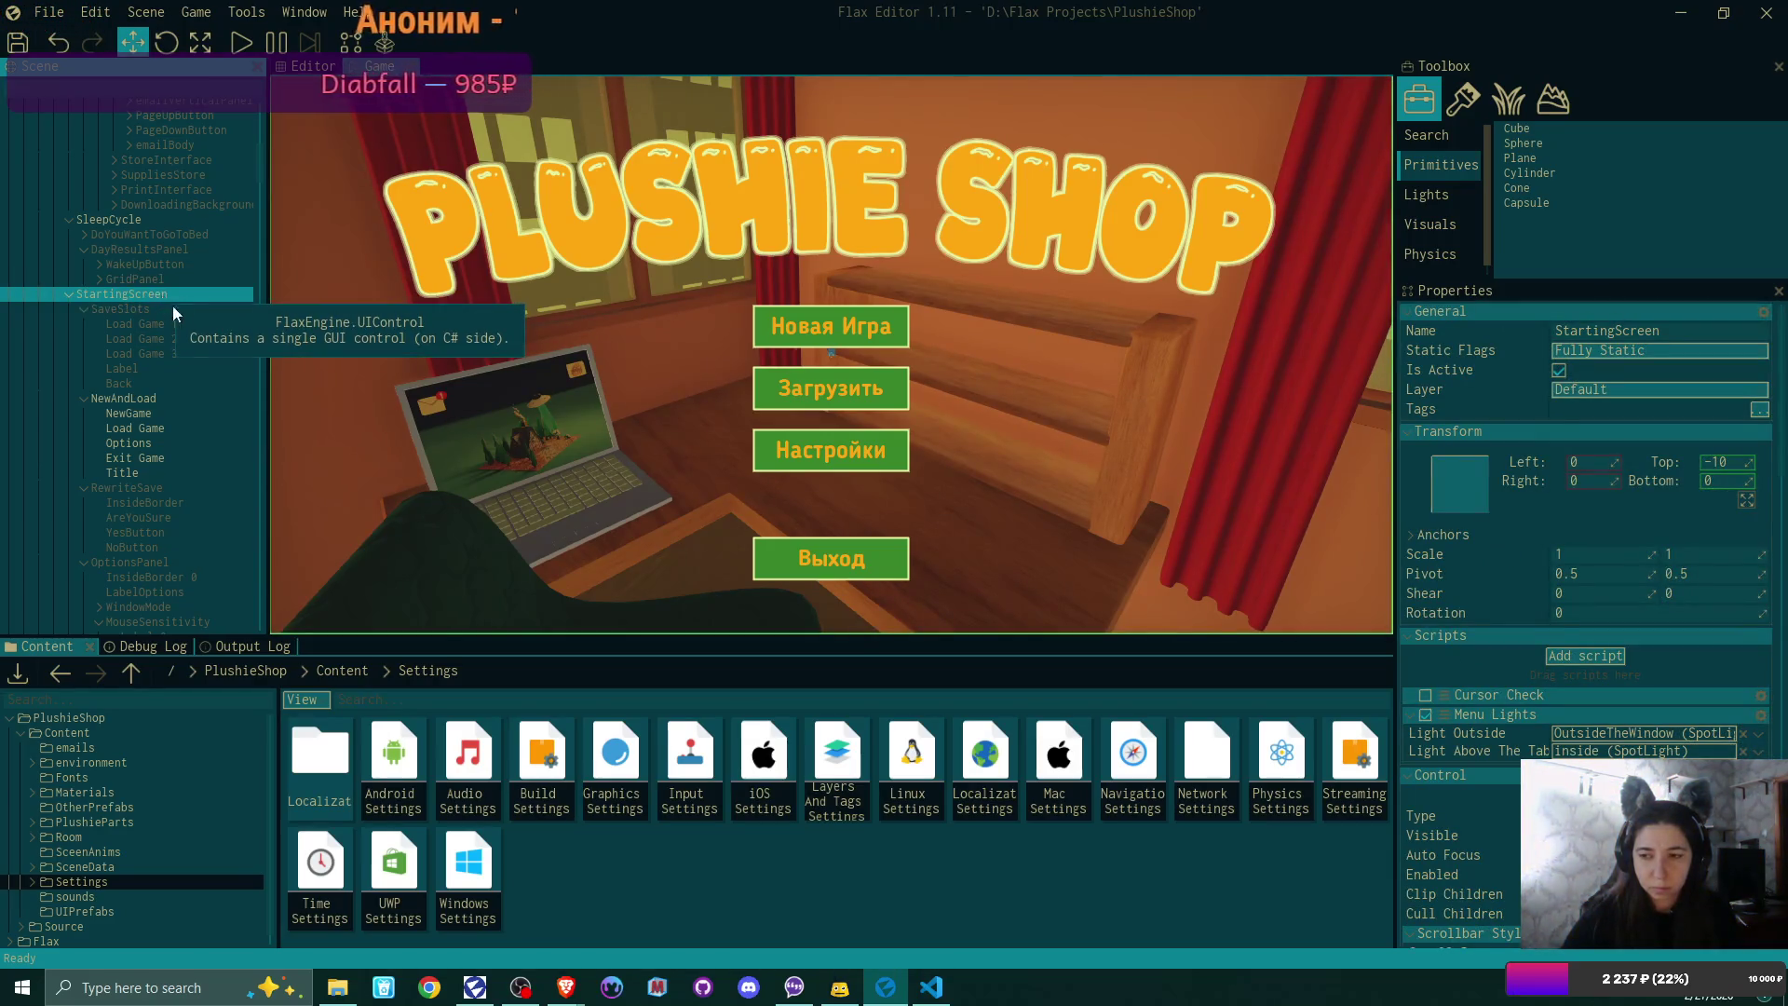
pyautogui.scroll(-5, 1640, 324)
pyautogui.scroll(-1, 1641, 324)
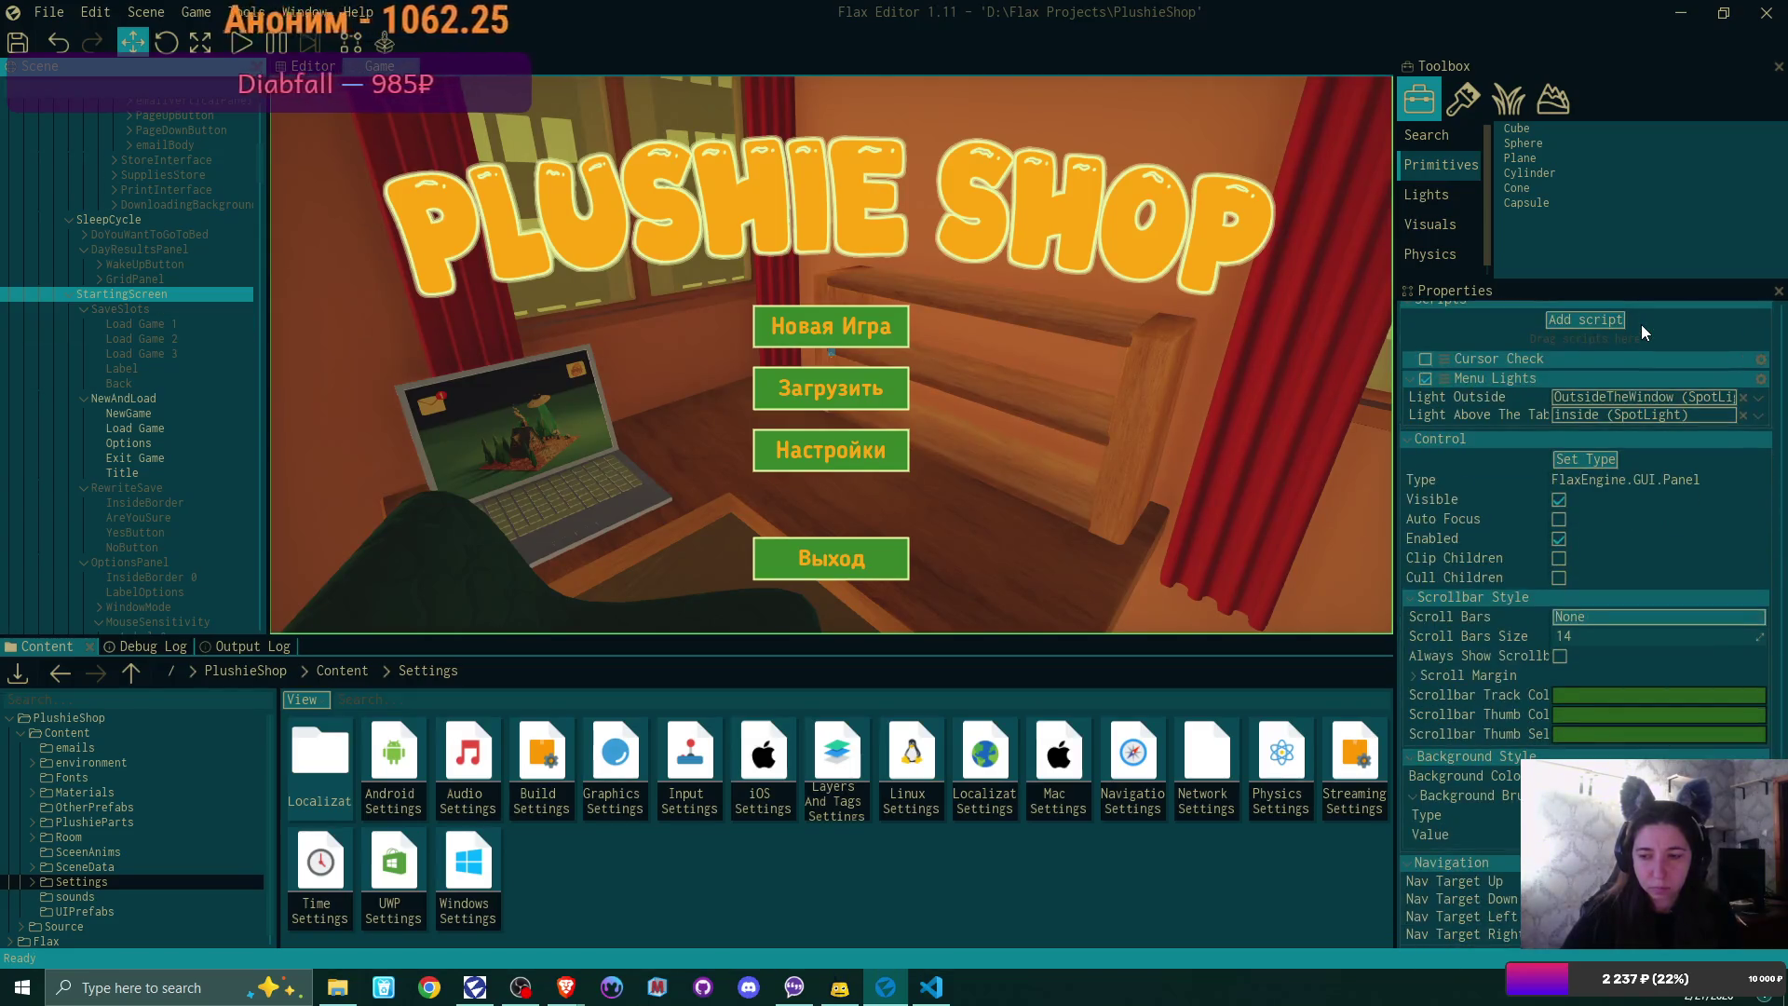
pyautogui.click(162, 326)
pyautogui.scroll(-5, 1620, 341)
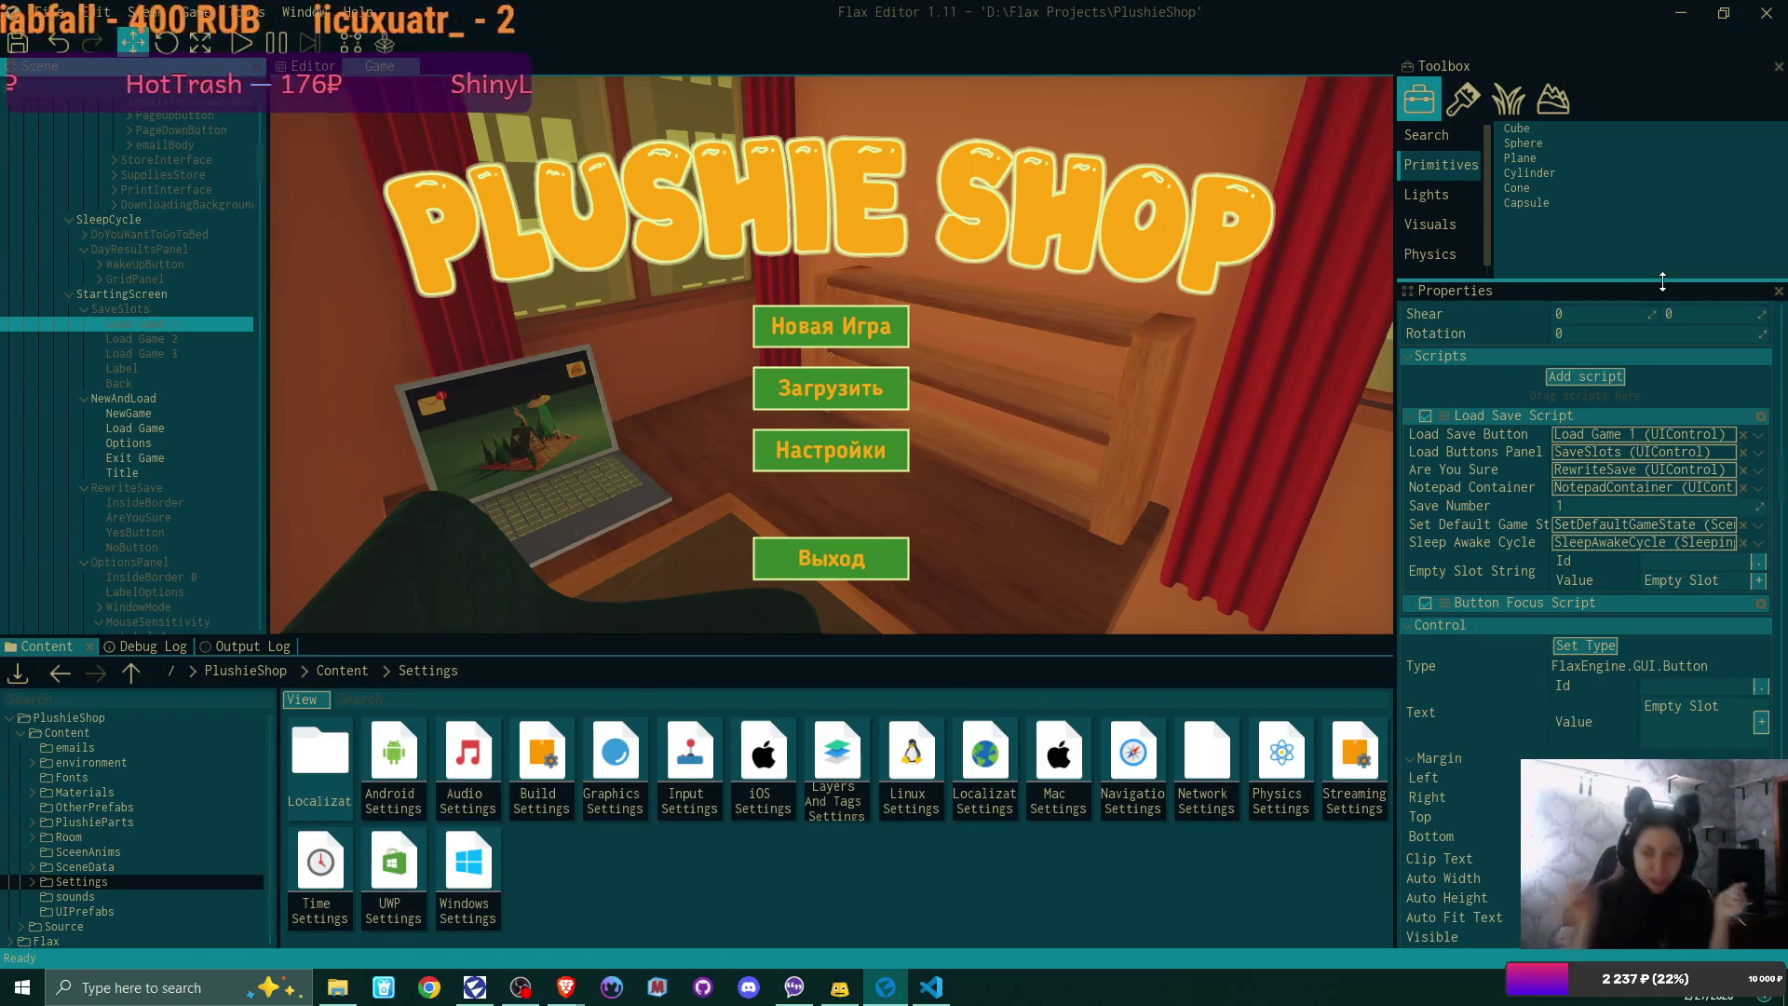
# Step: Play the game, pick the US flag in Options and Apply for English, then stop playing
pyautogui.click(1756, 561)
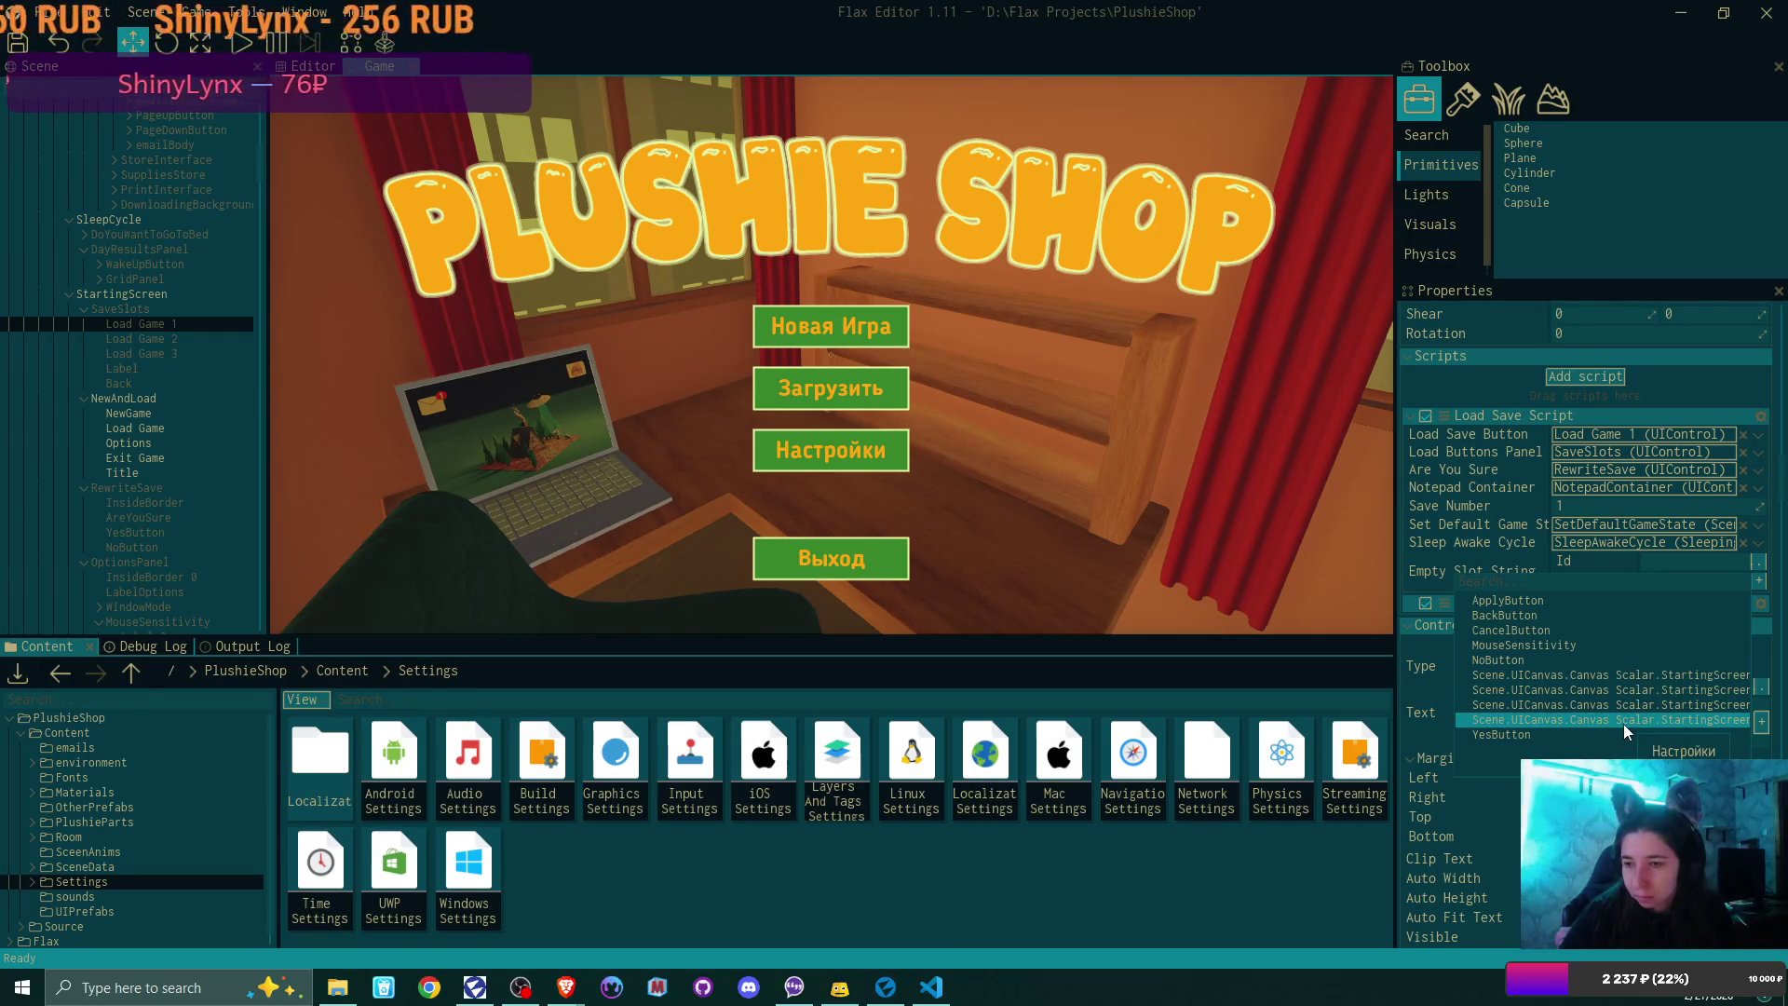
pyautogui.press('Escape')
pyautogui.click(243, 42)
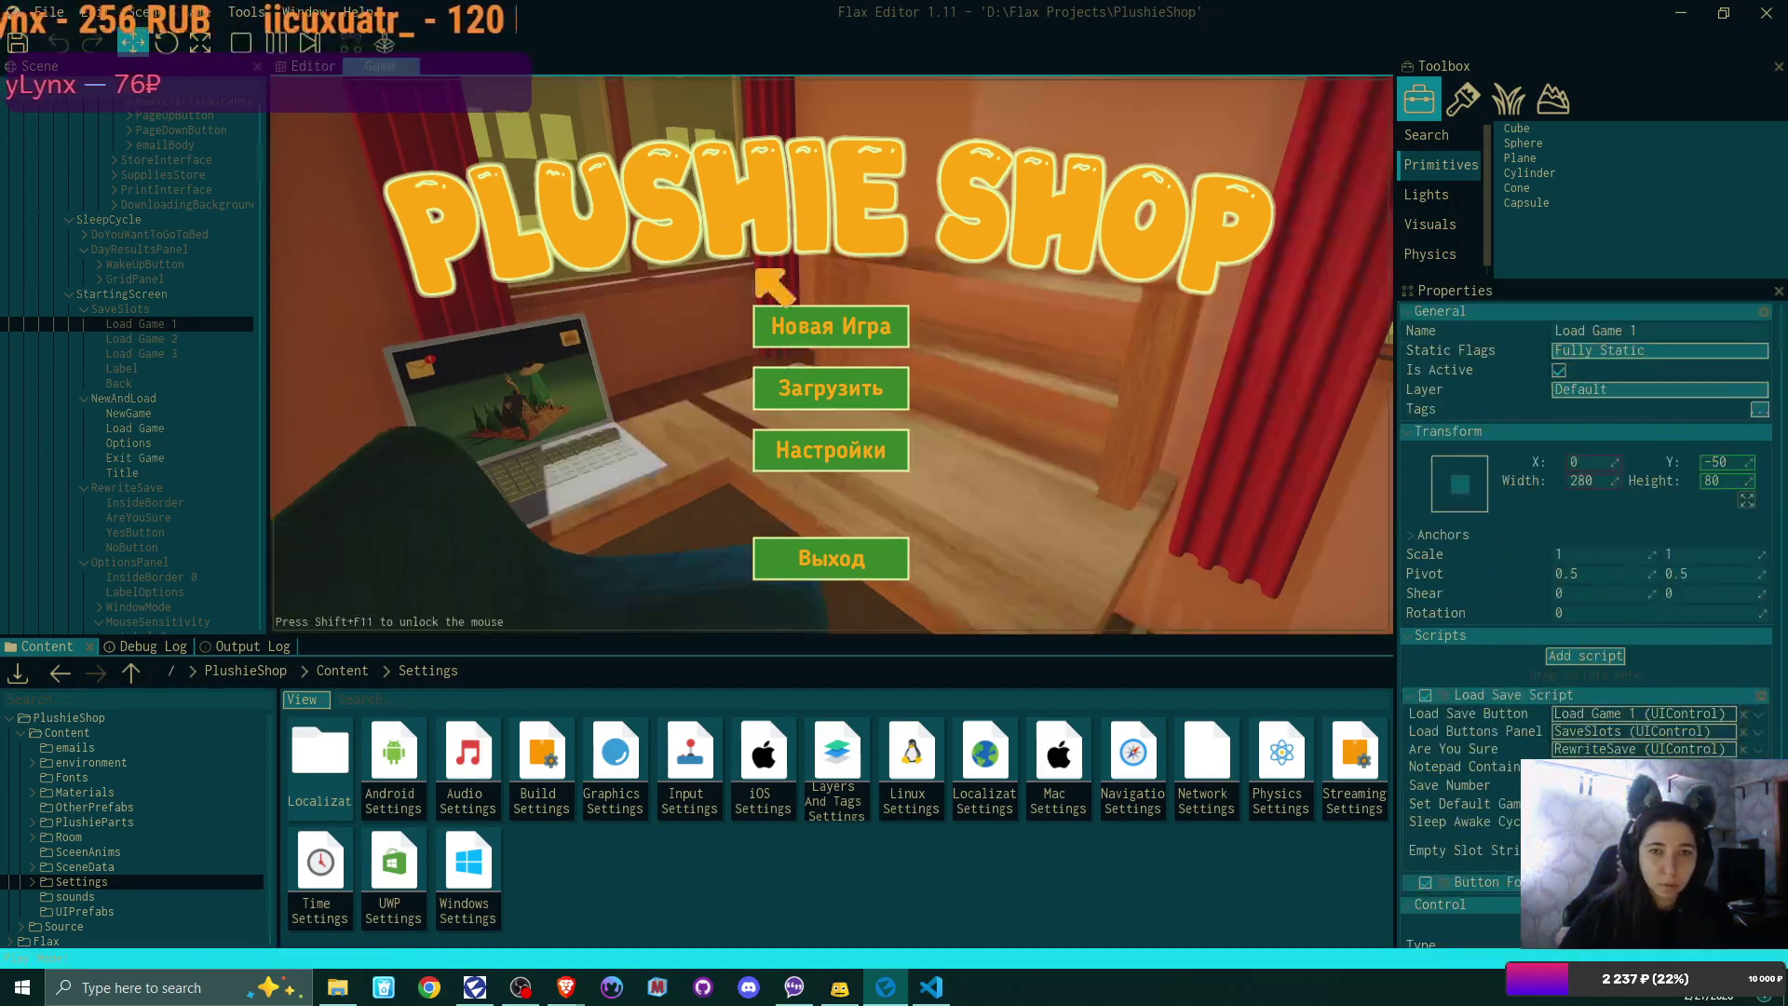
pyautogui.click(844, 456)
pyautogui.click(799, 504)
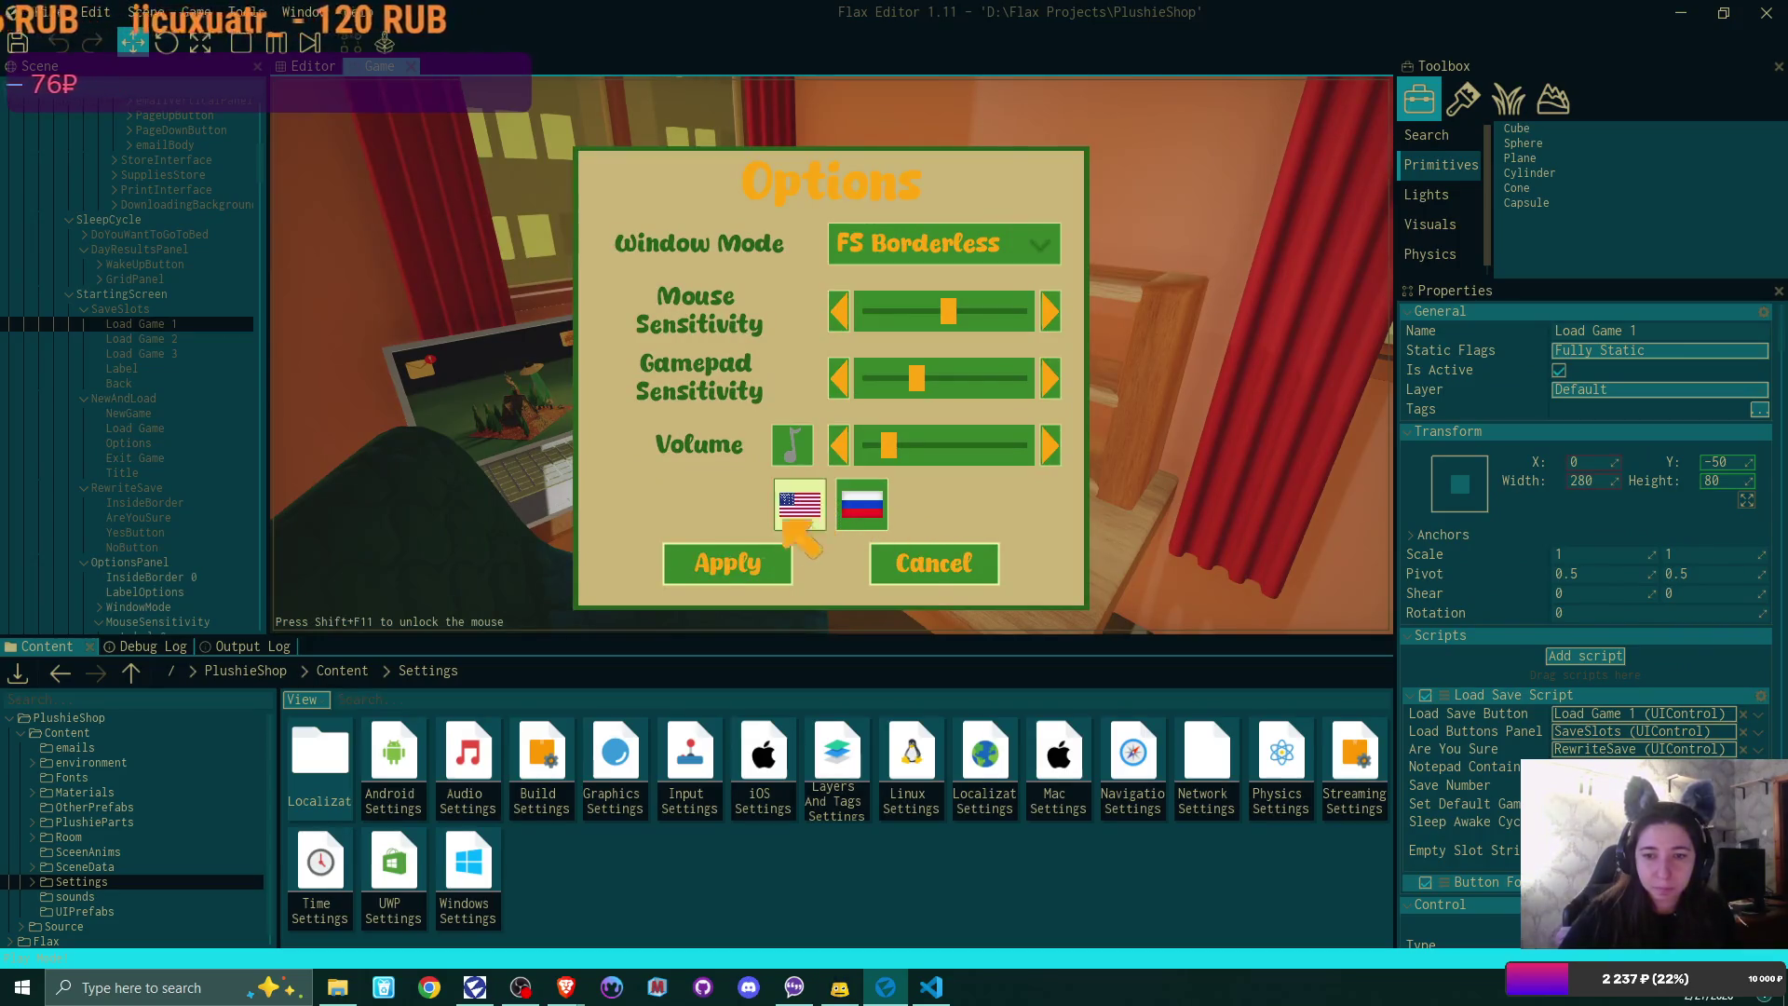
pyautogui.click(727, 564)
pyautogui.click(831, 549)
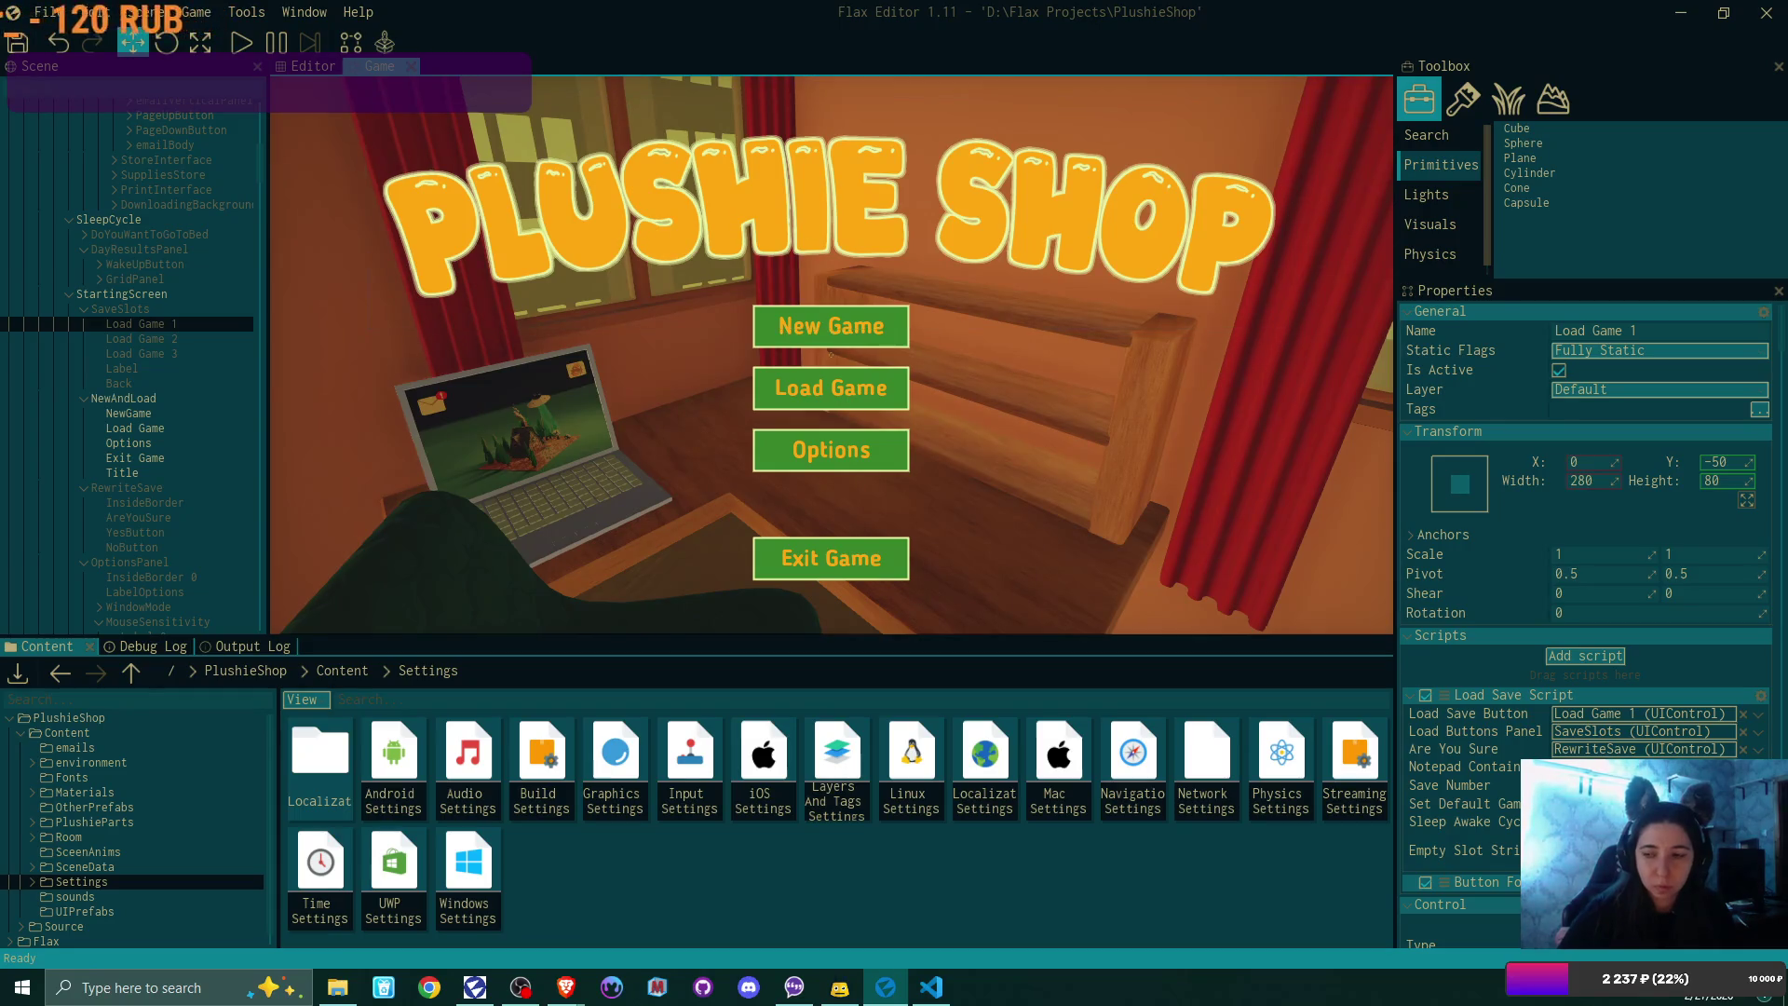
pyautogui.click(1751, 850)
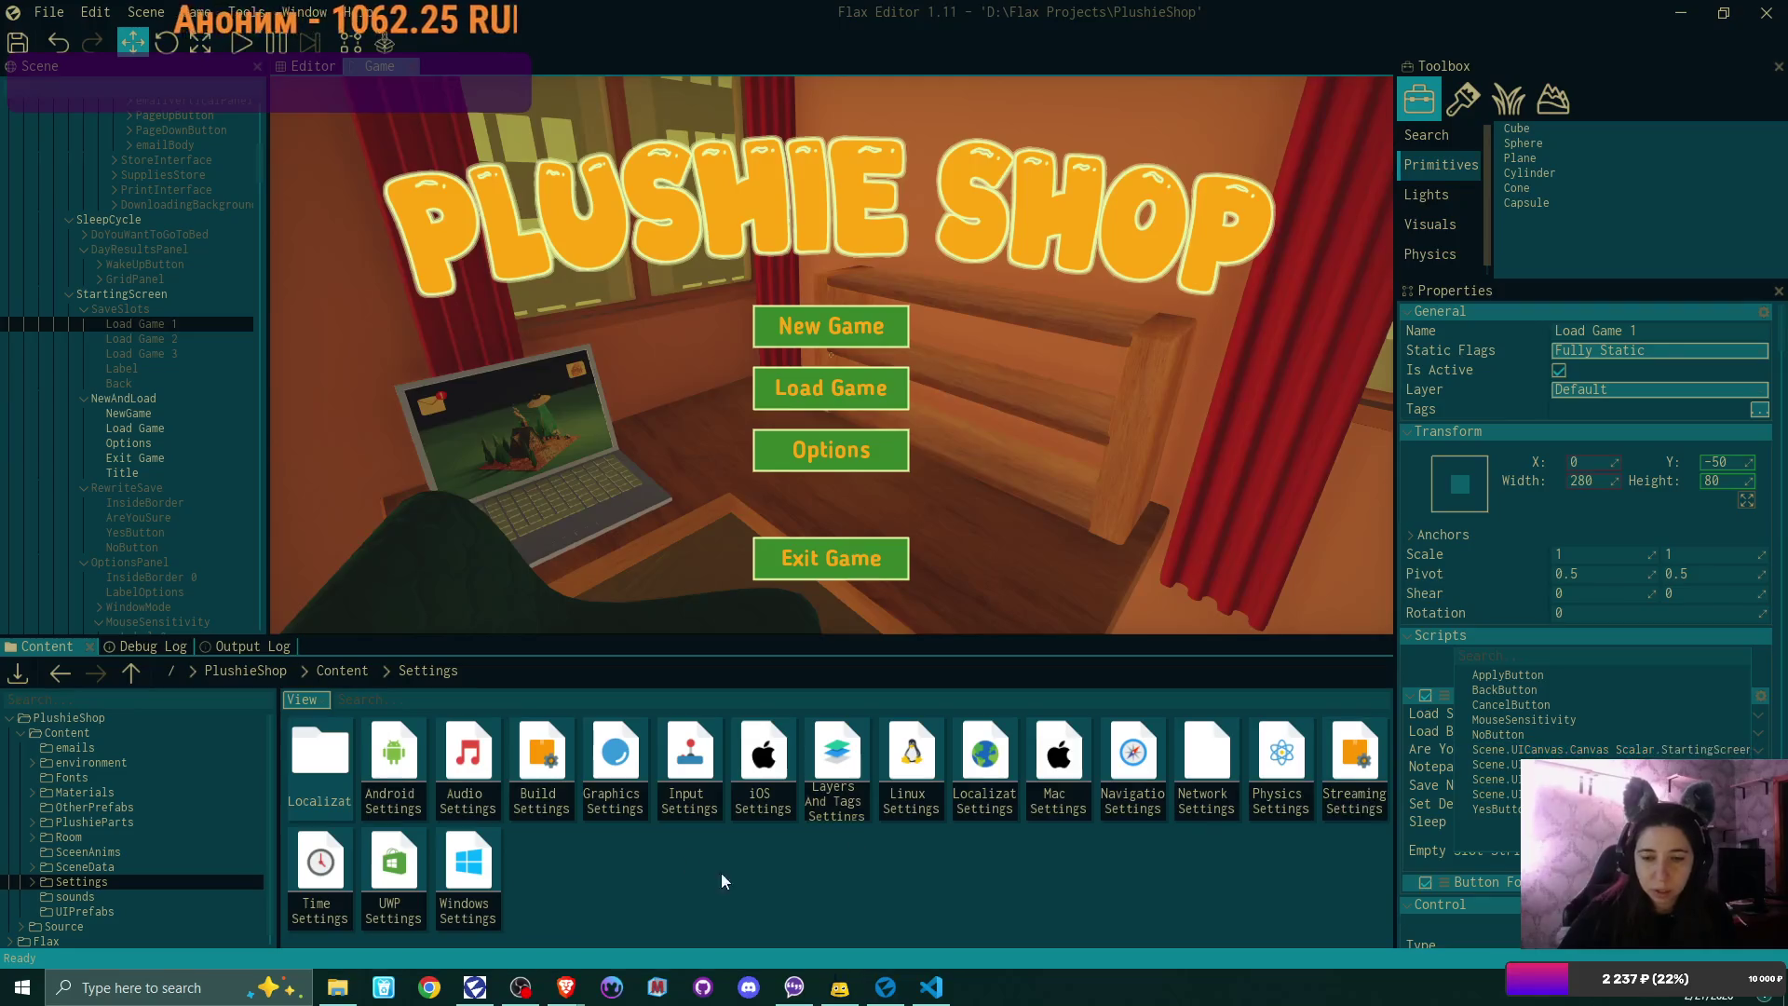
# Step: Review Localization Settings with ru-RU and en-US at 100%, then use the File menu
pyautogui.doubleClick(986, 754)
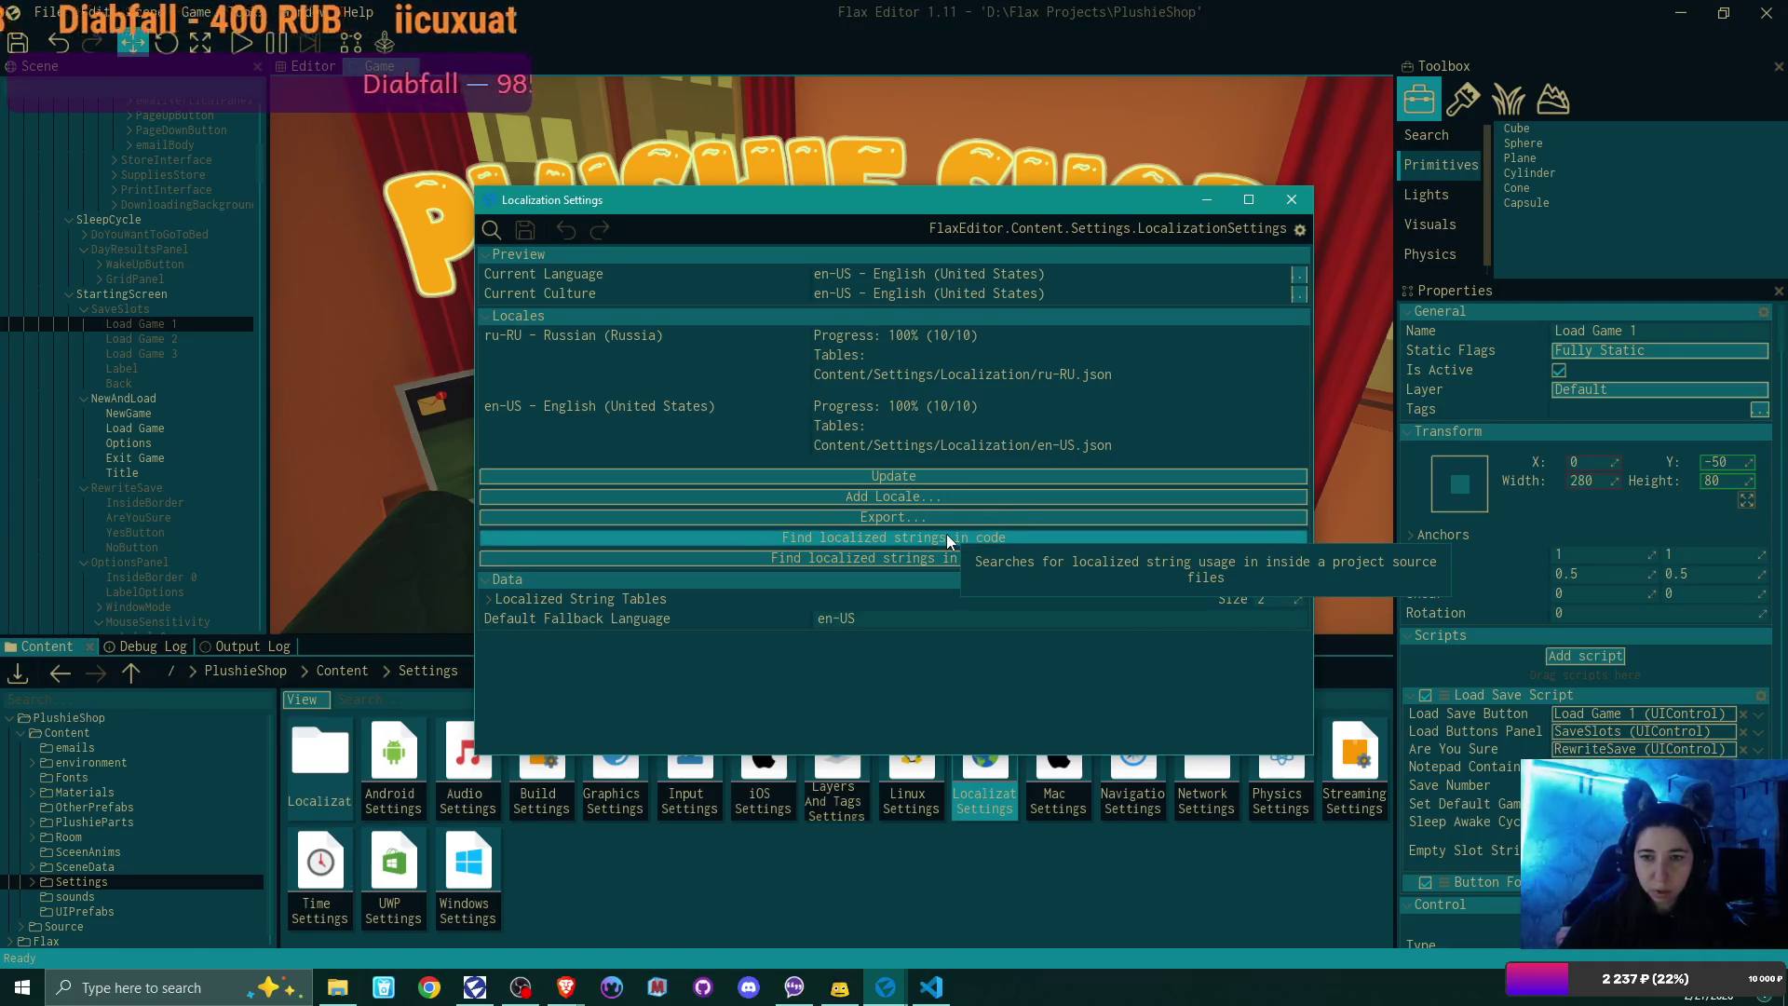
pyautogui.moveTo(1279, 196); pyautogui.dragTo(1283, 199)
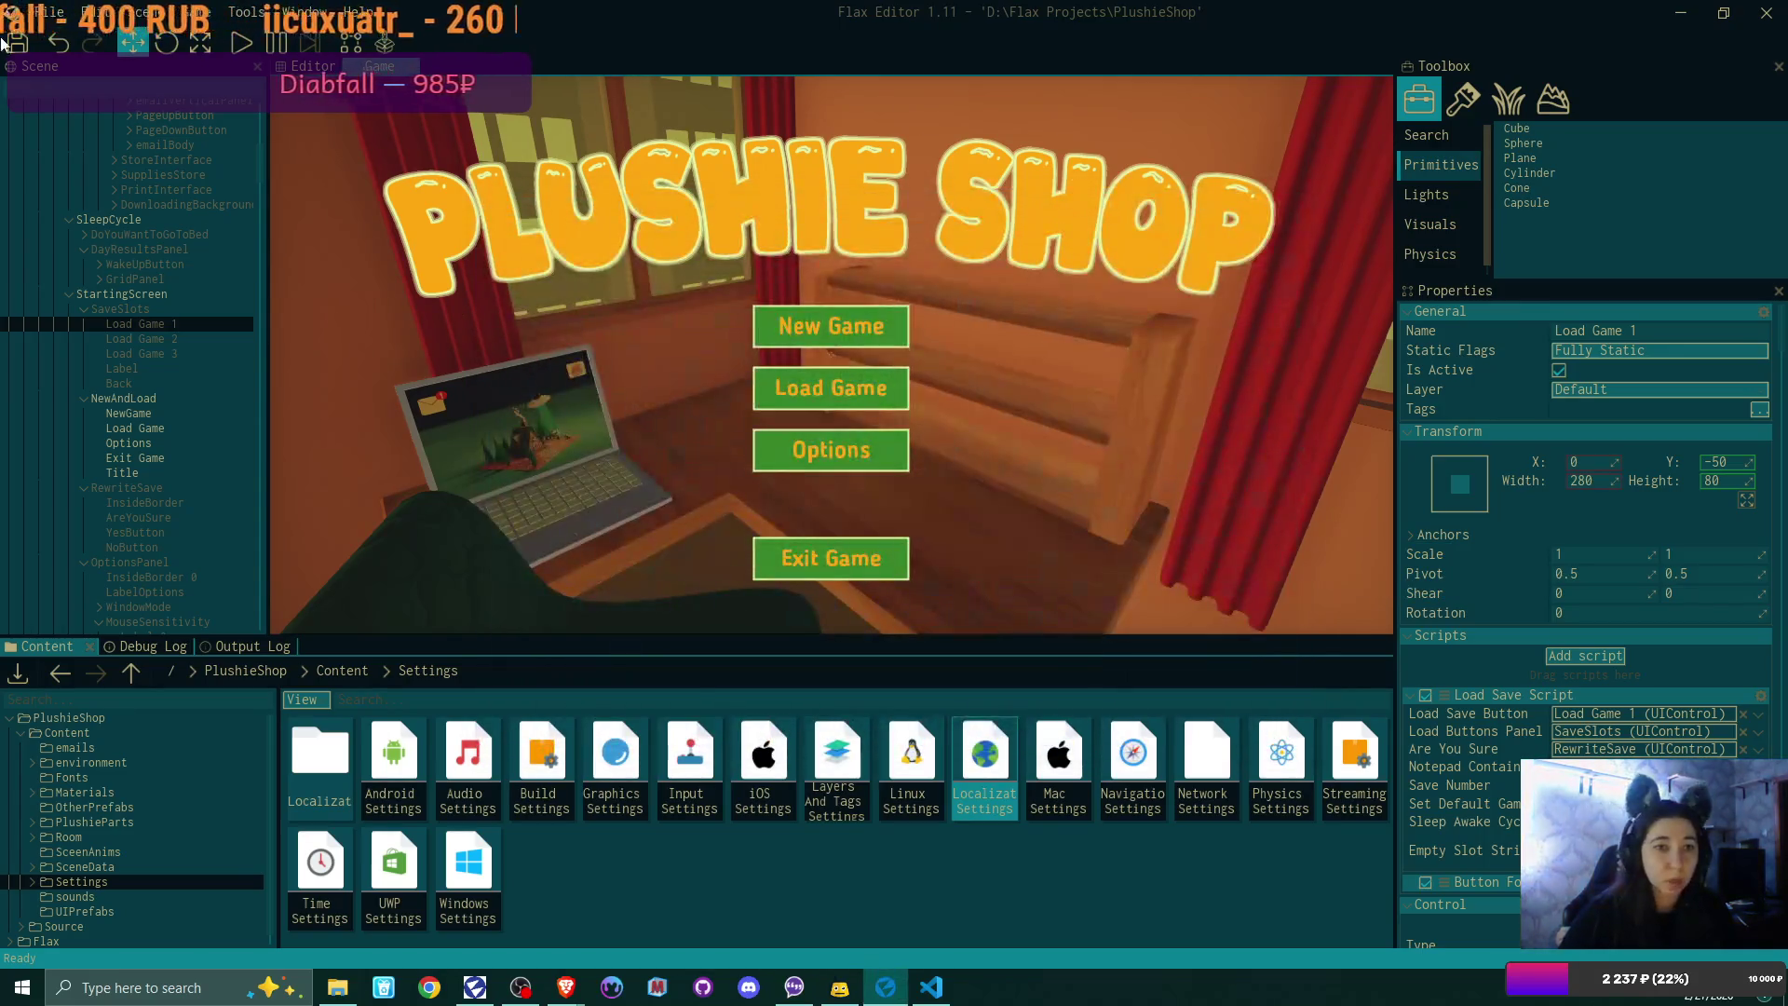
pyautogui.click(42, 12)
pyautogui.click(155, 244)
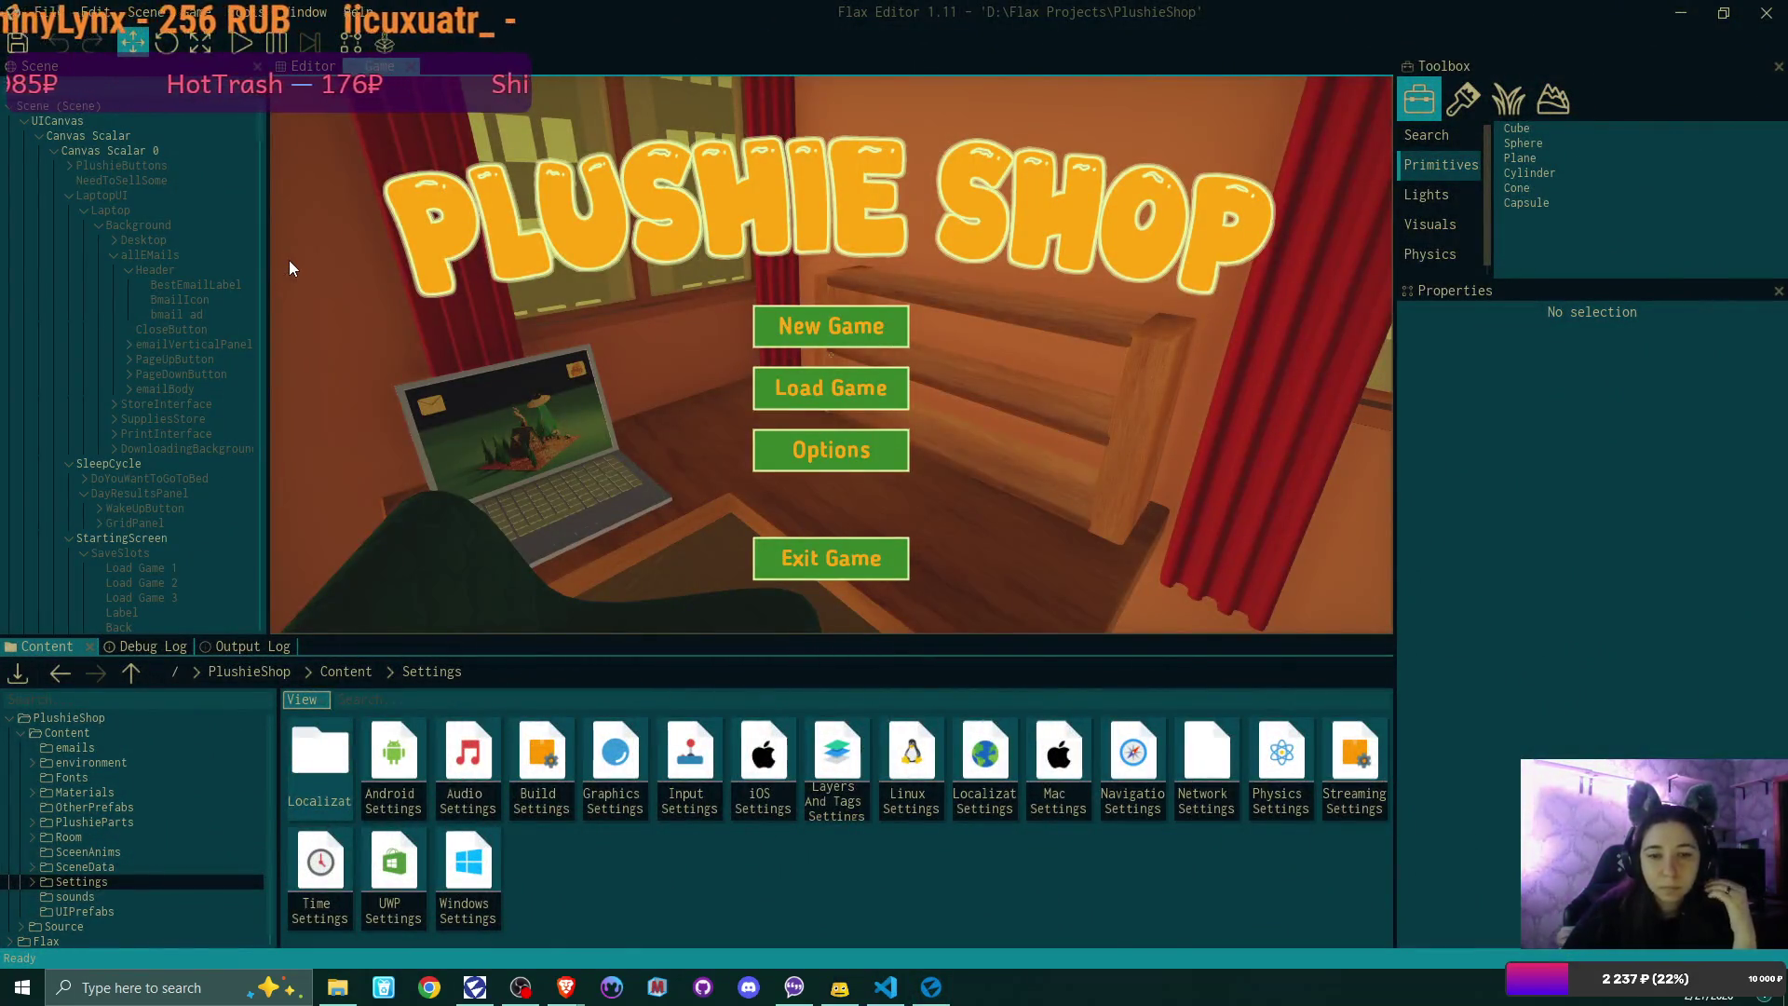
# Step: Open Localization Settings and the en-US string table to view its 10 entries
pyautogui.doubleClick(999, 758)
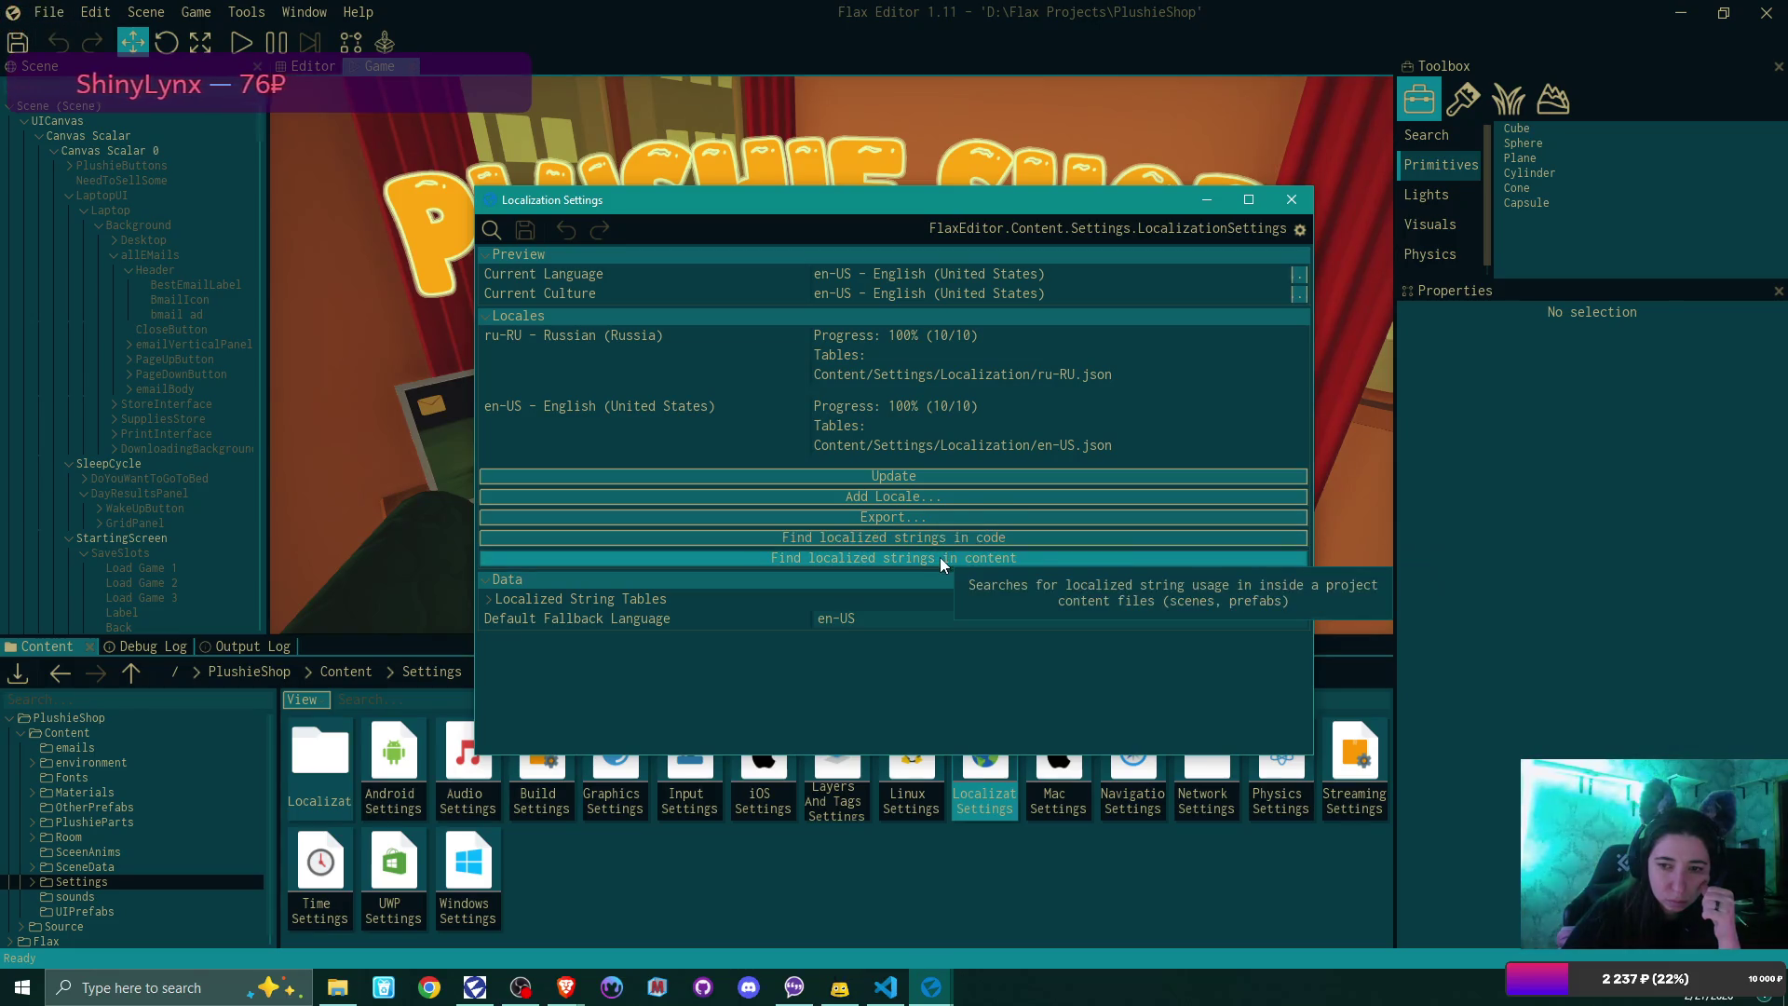
pyautogui.click(493, 601)
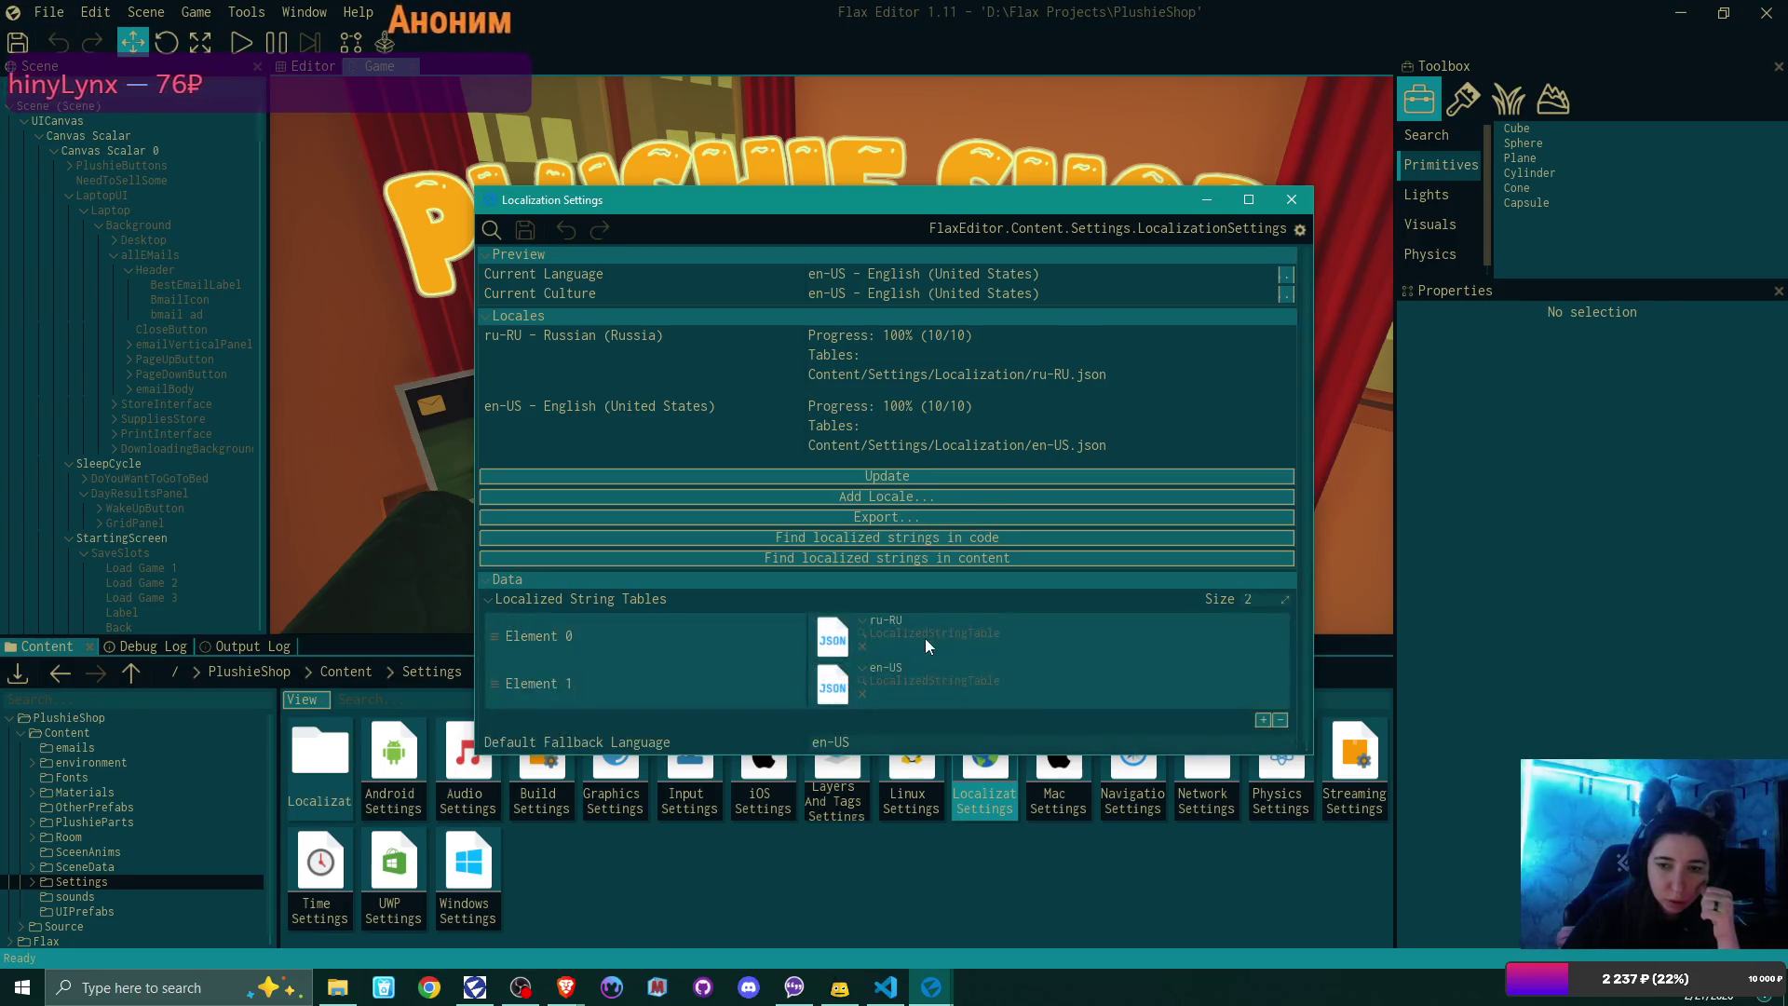
pyautogui.doubleClick(824, 686)
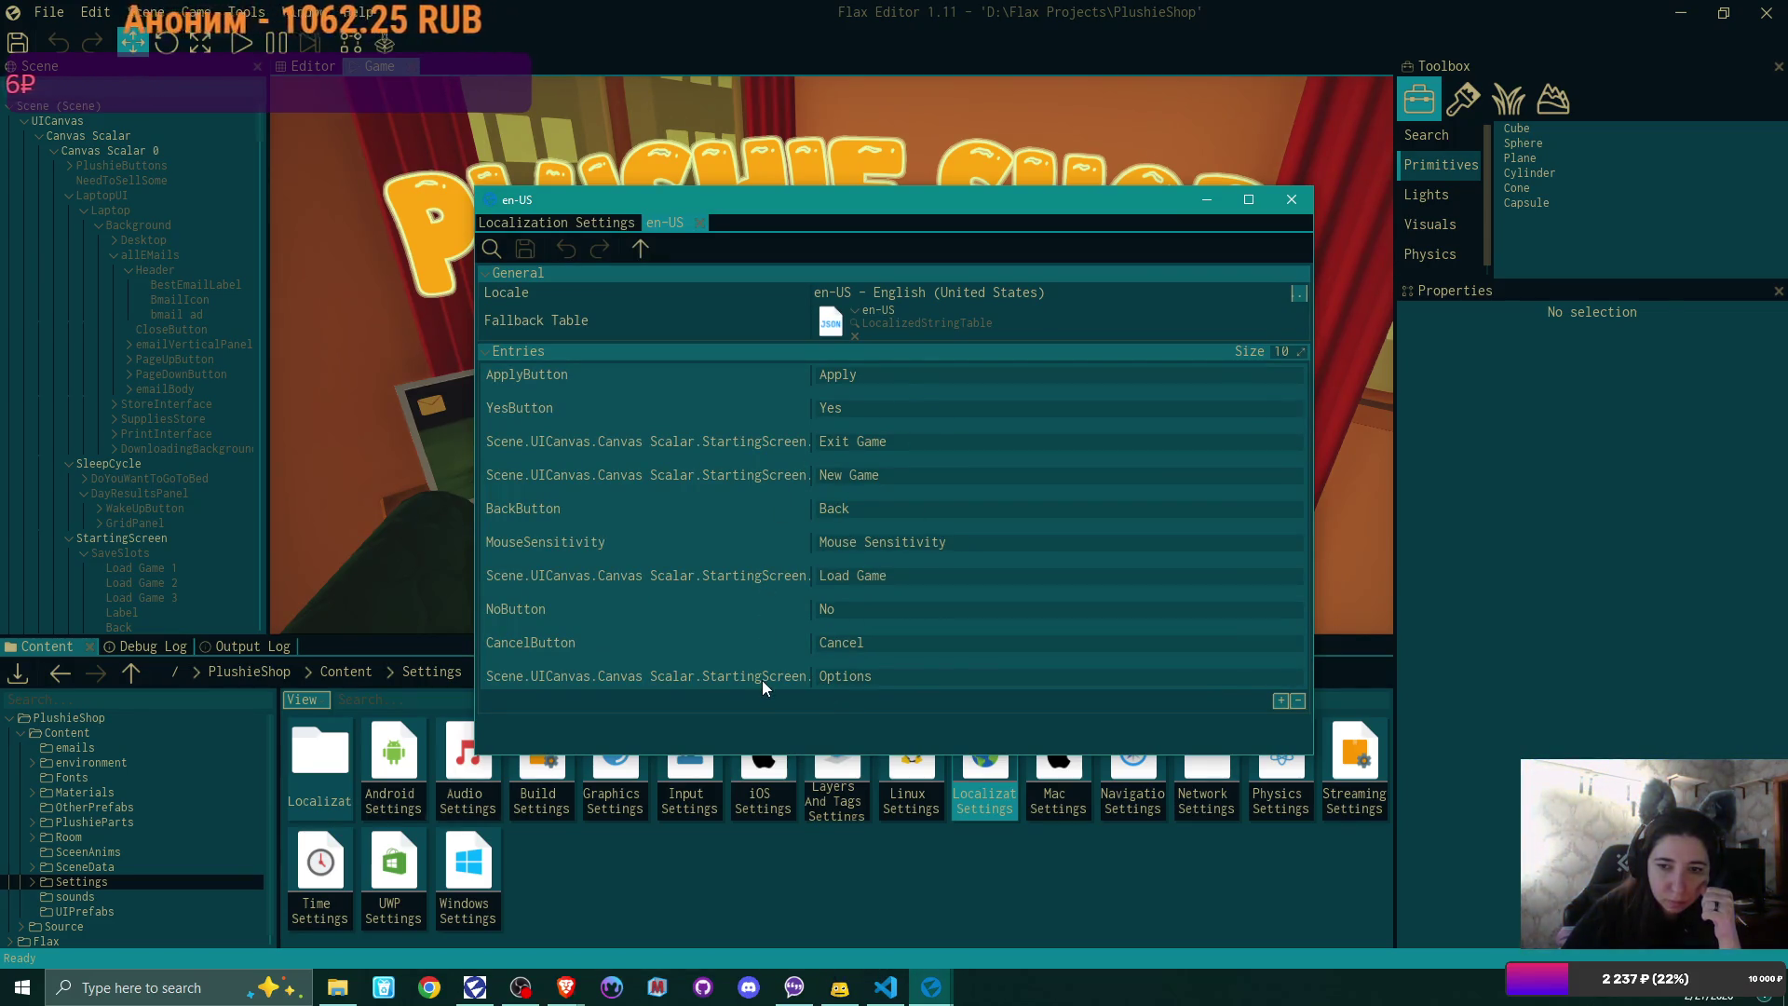
# Step: Close the en-US table and Localization Settings, then select Load Game 1
pyautogui.click(700, 223)
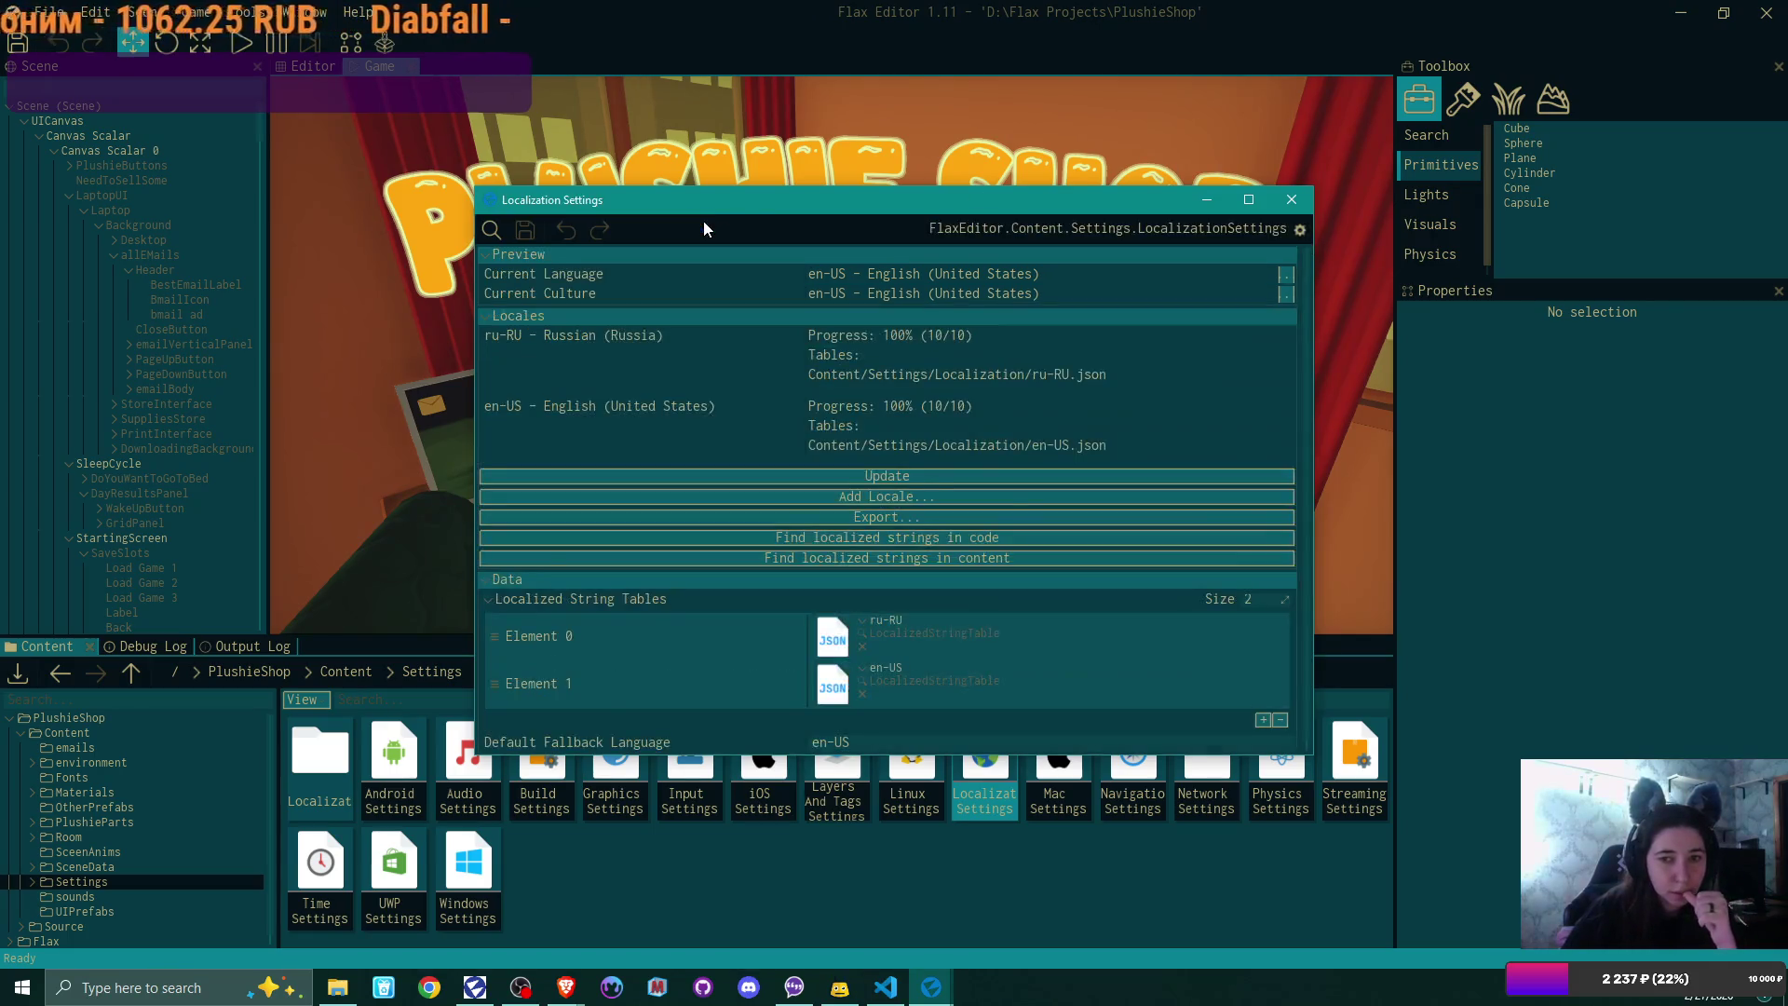
pyautogui.click(1291, 206)
pyautogui.click(134, 566)
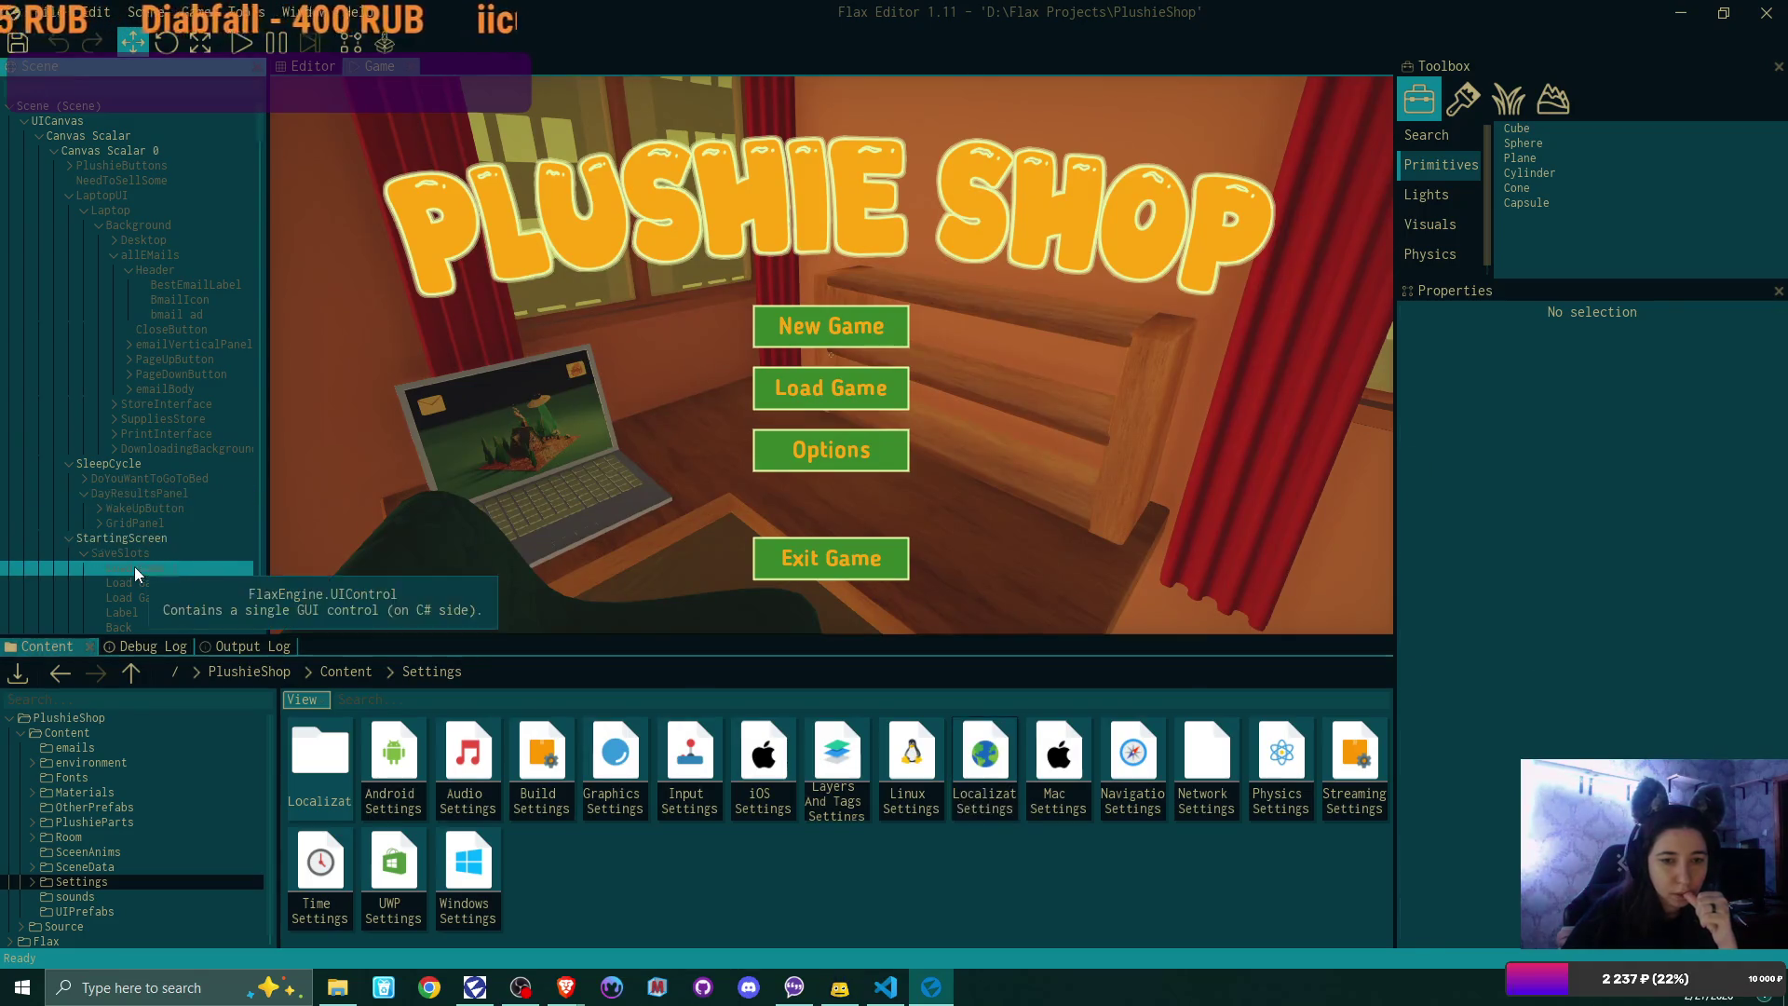
pyautogui.scroll(-5, 1667, 577)
# Step: Set Load Game 1's Empty Slot String Id to EmptySlotString
pyautogui.click(1661, 694)
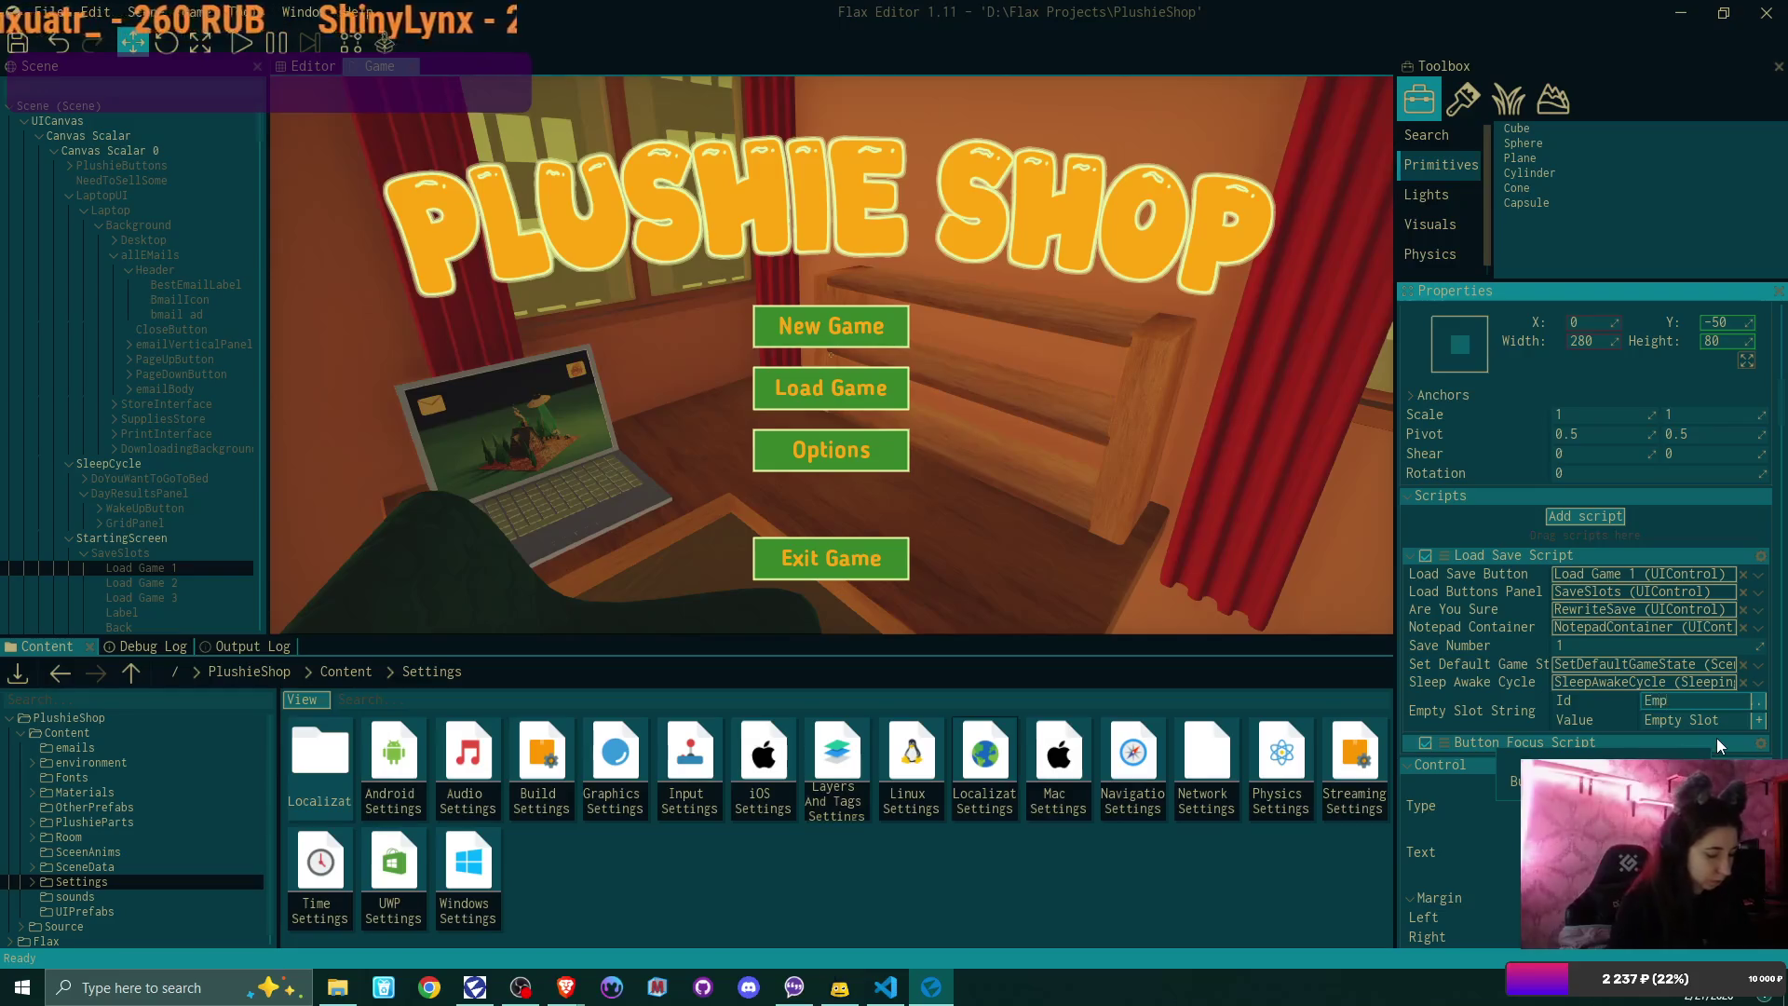
pyautogui.write('EmptyS')
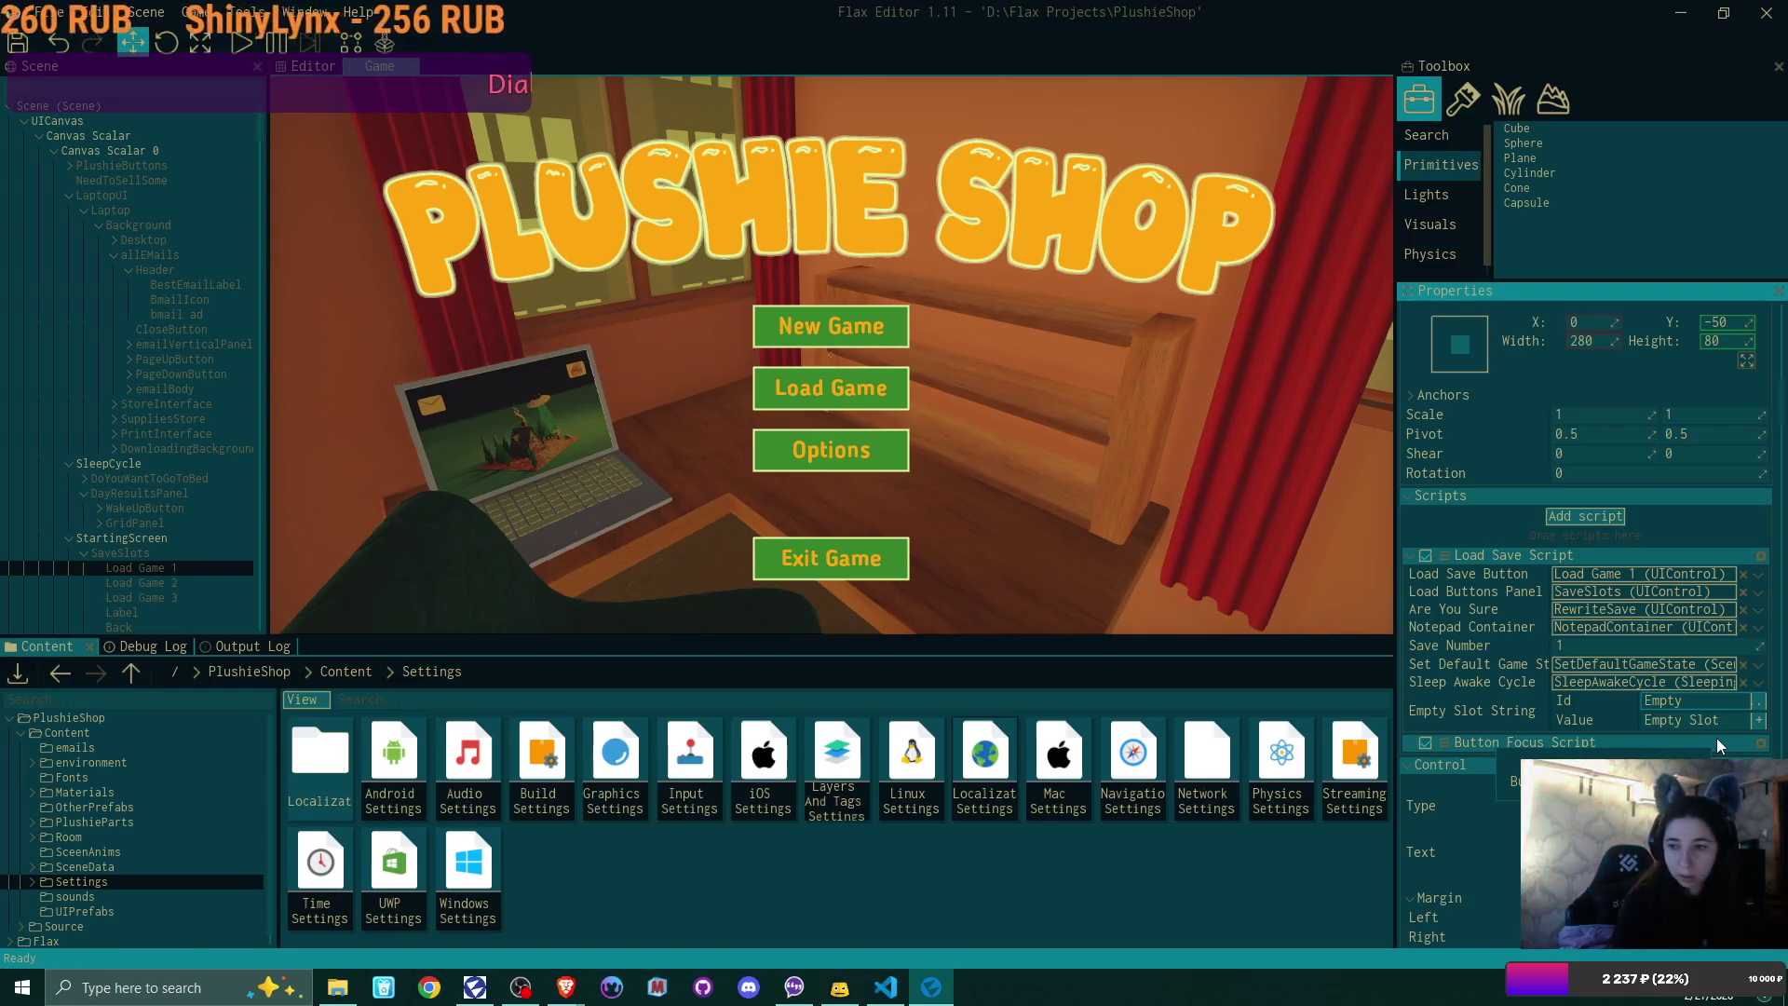
pyautogui.write('ting')
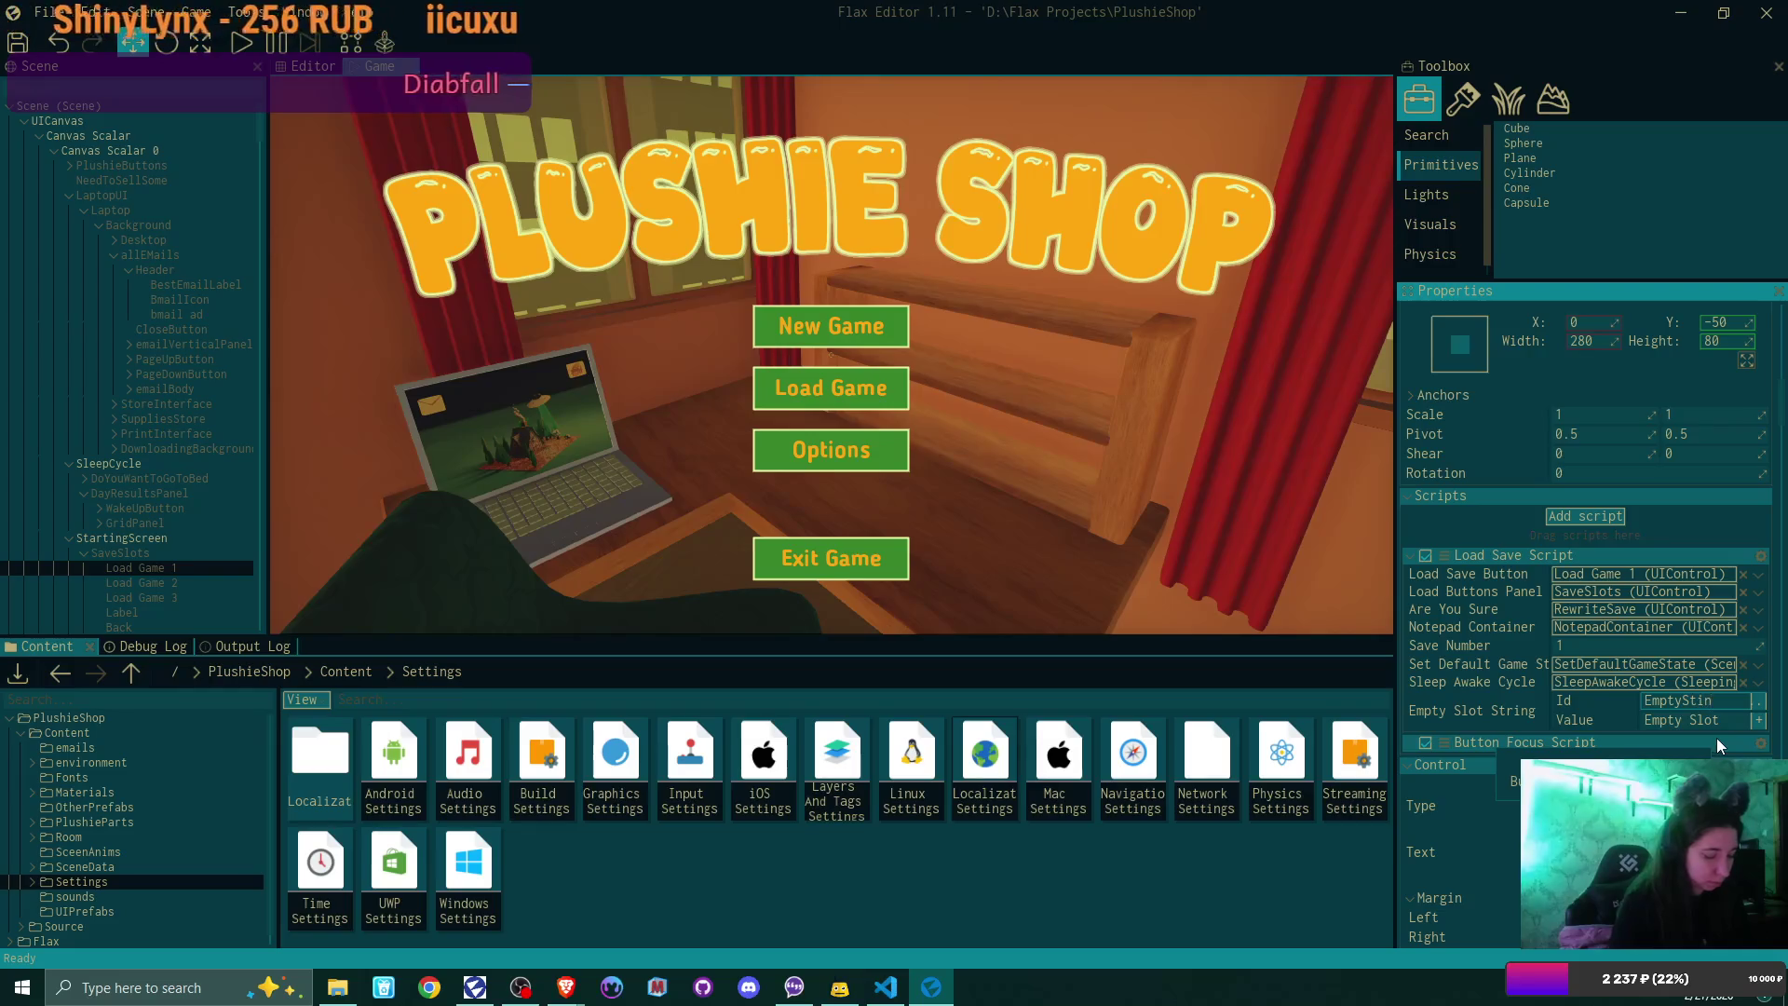
pyautogui.press('BackSpace')
pyautogui.press('BackSpace')
pyautogui.press('BackSpace')
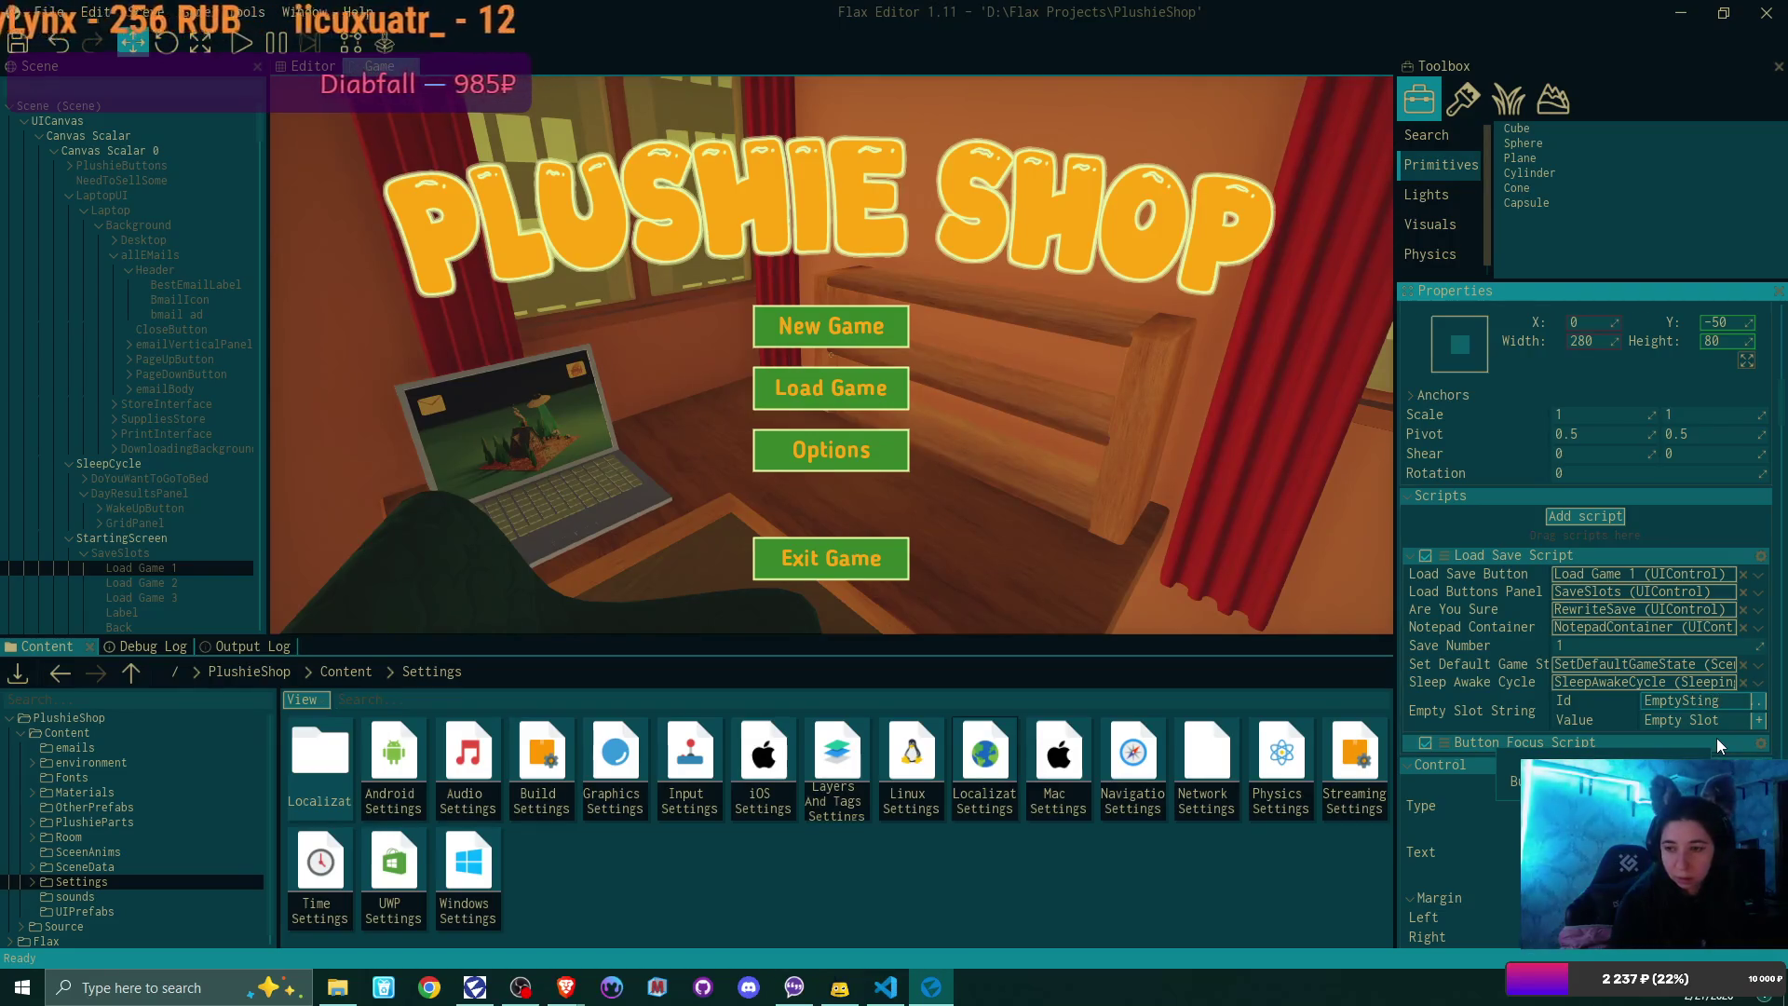
pyautogui.press('BackSpace')
pyautogui.write('lotS')
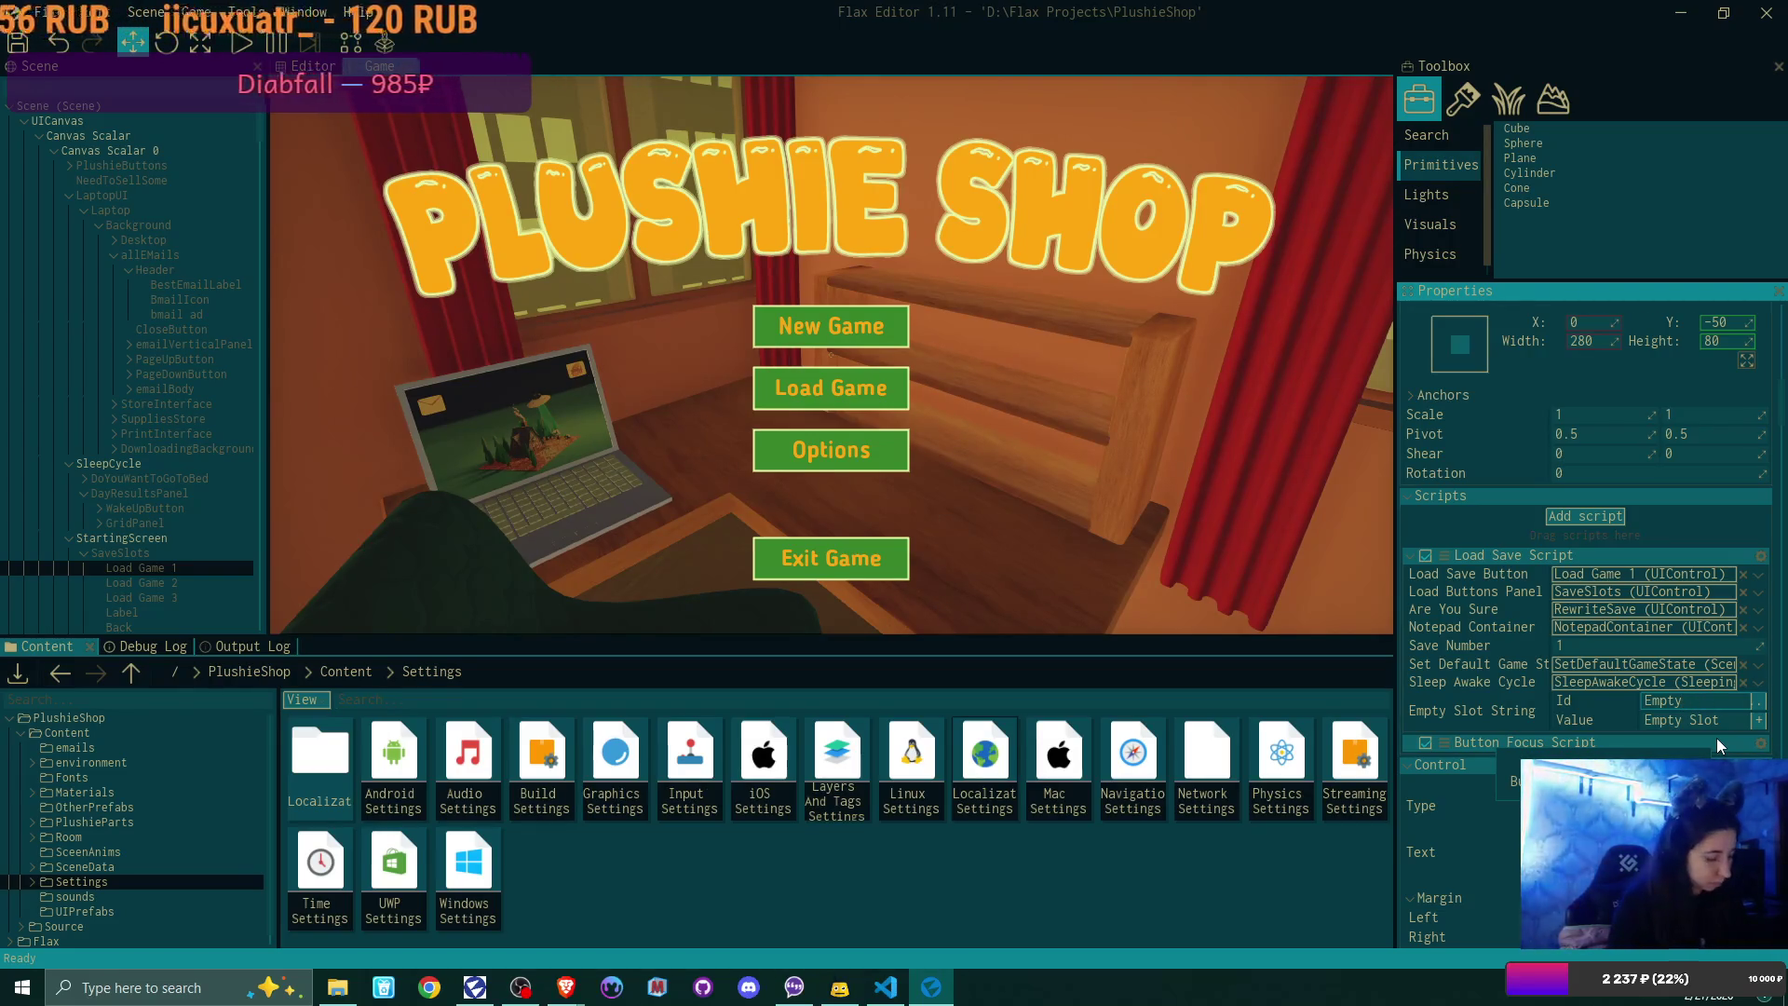
pyautogui.write('tring')
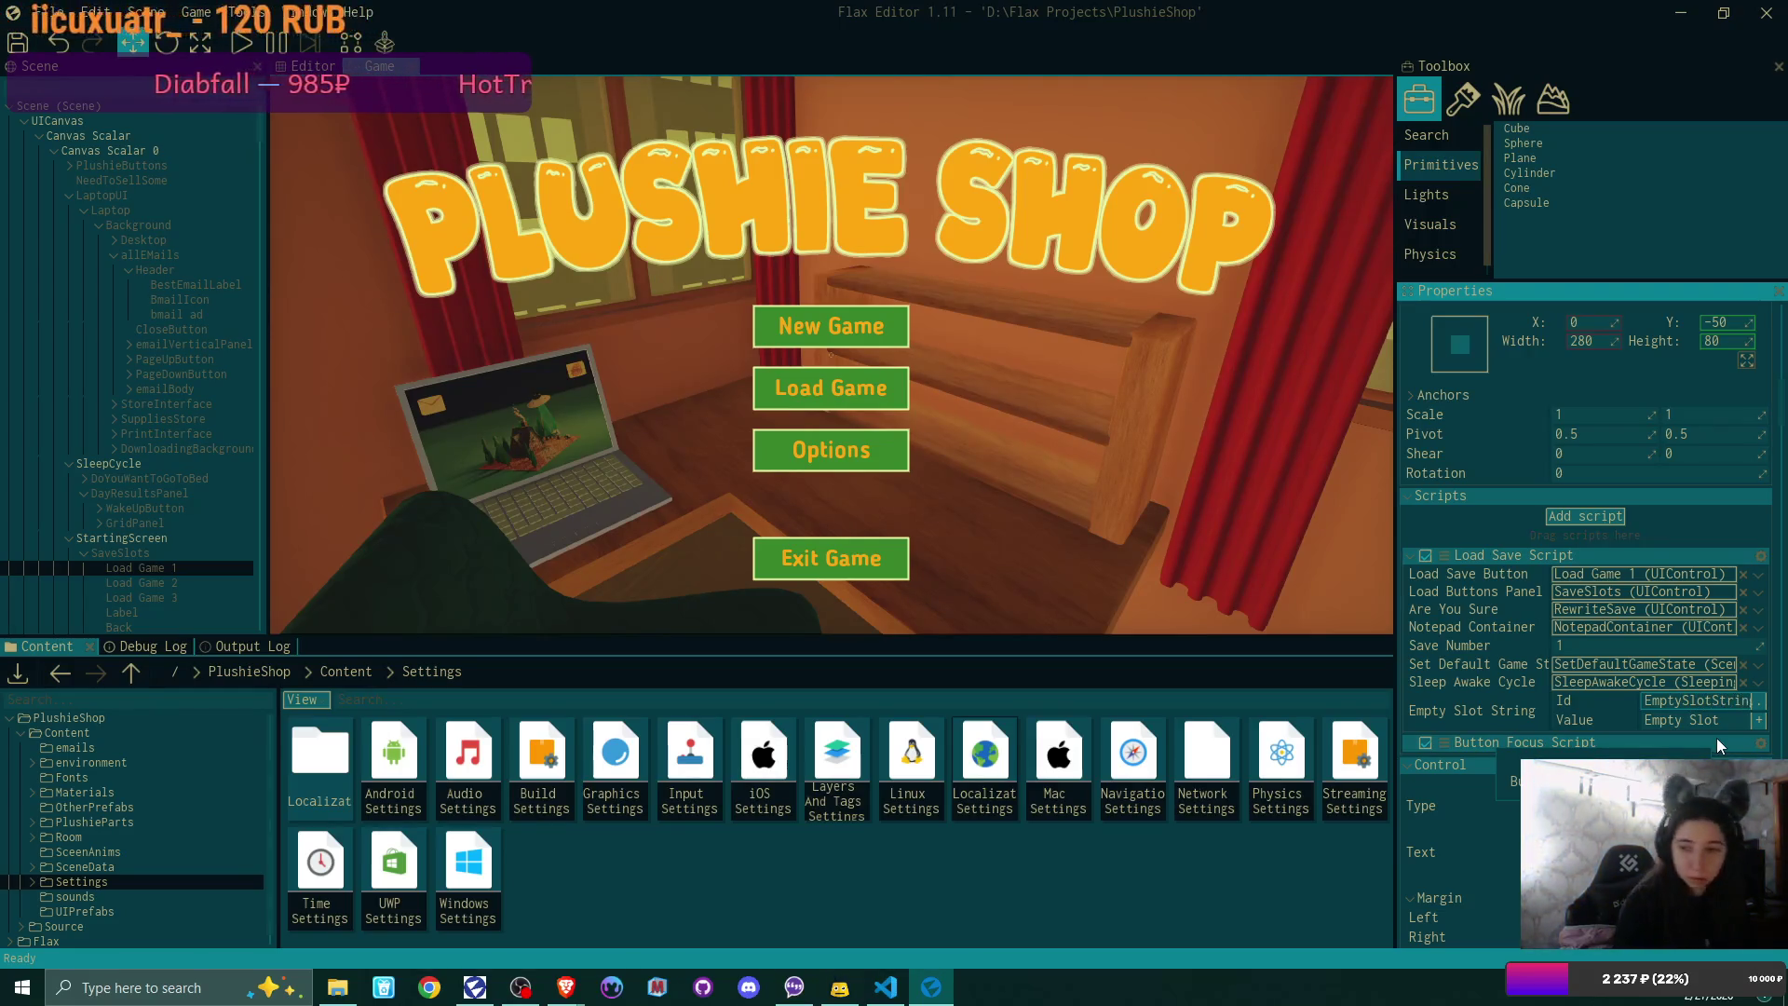
pyautogui.press('Return')
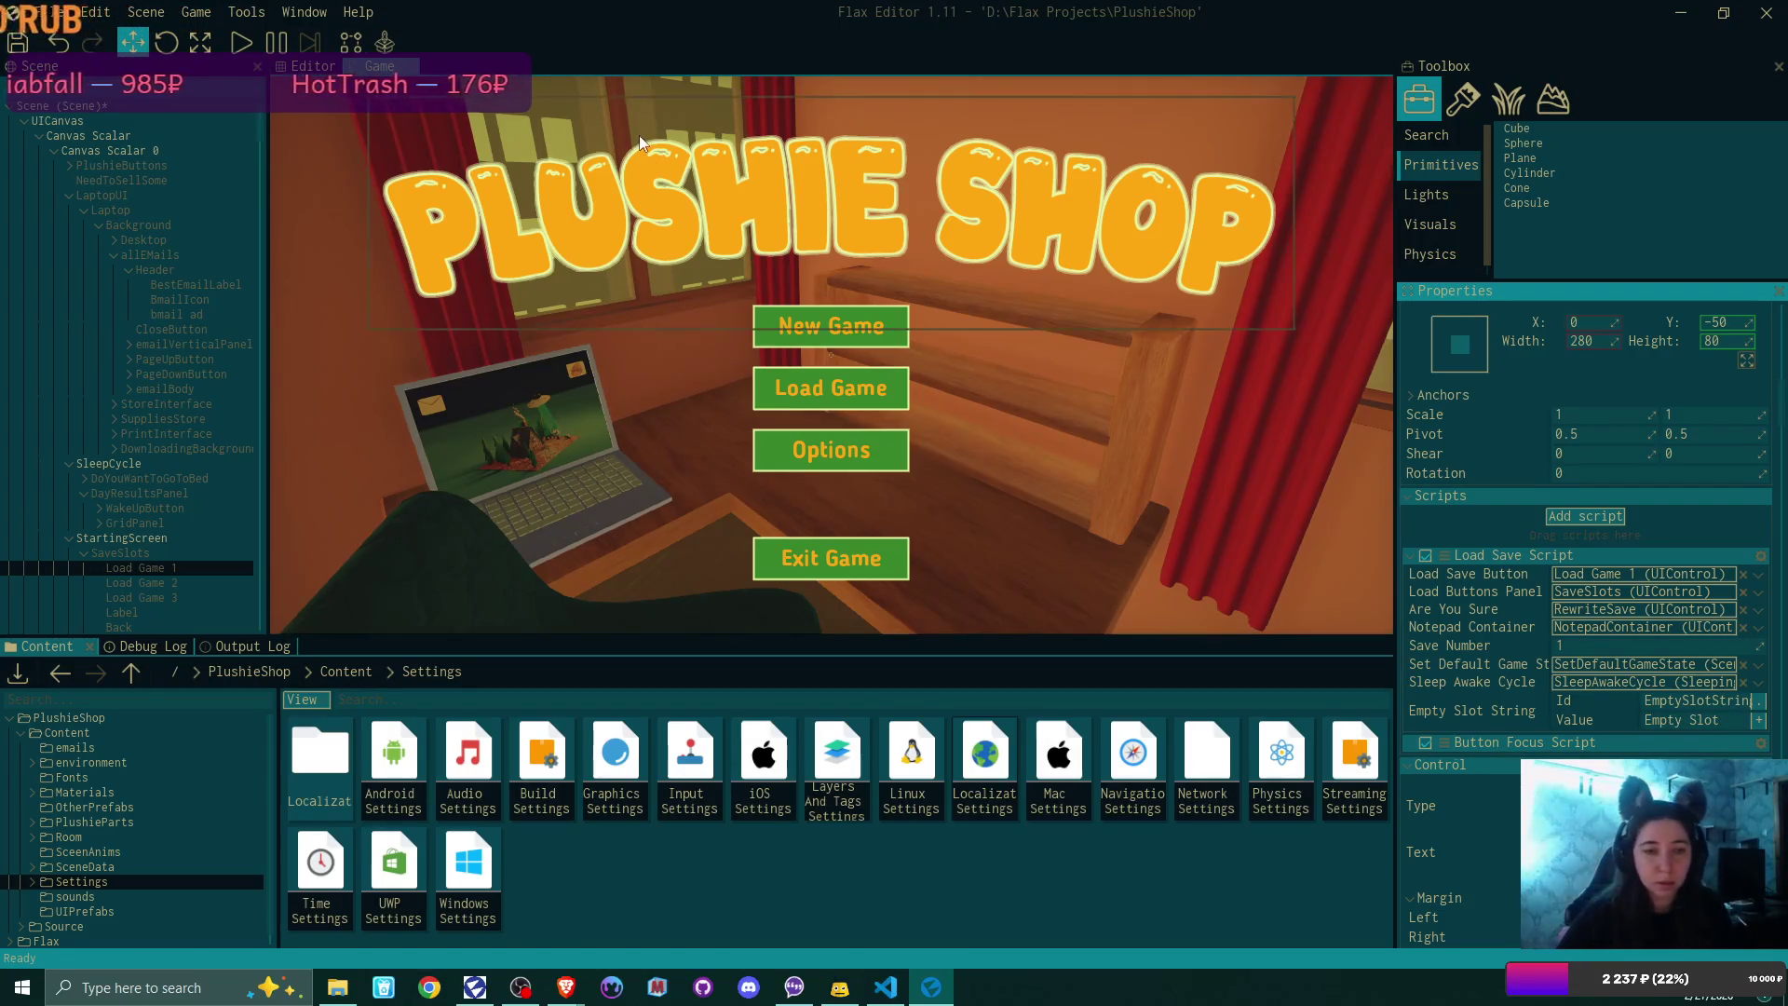
# Step: Run 'Find localized strings in content' so ru-RU and en-US show 90% (10/11)
pyautogui.doubleClick(985, 769)
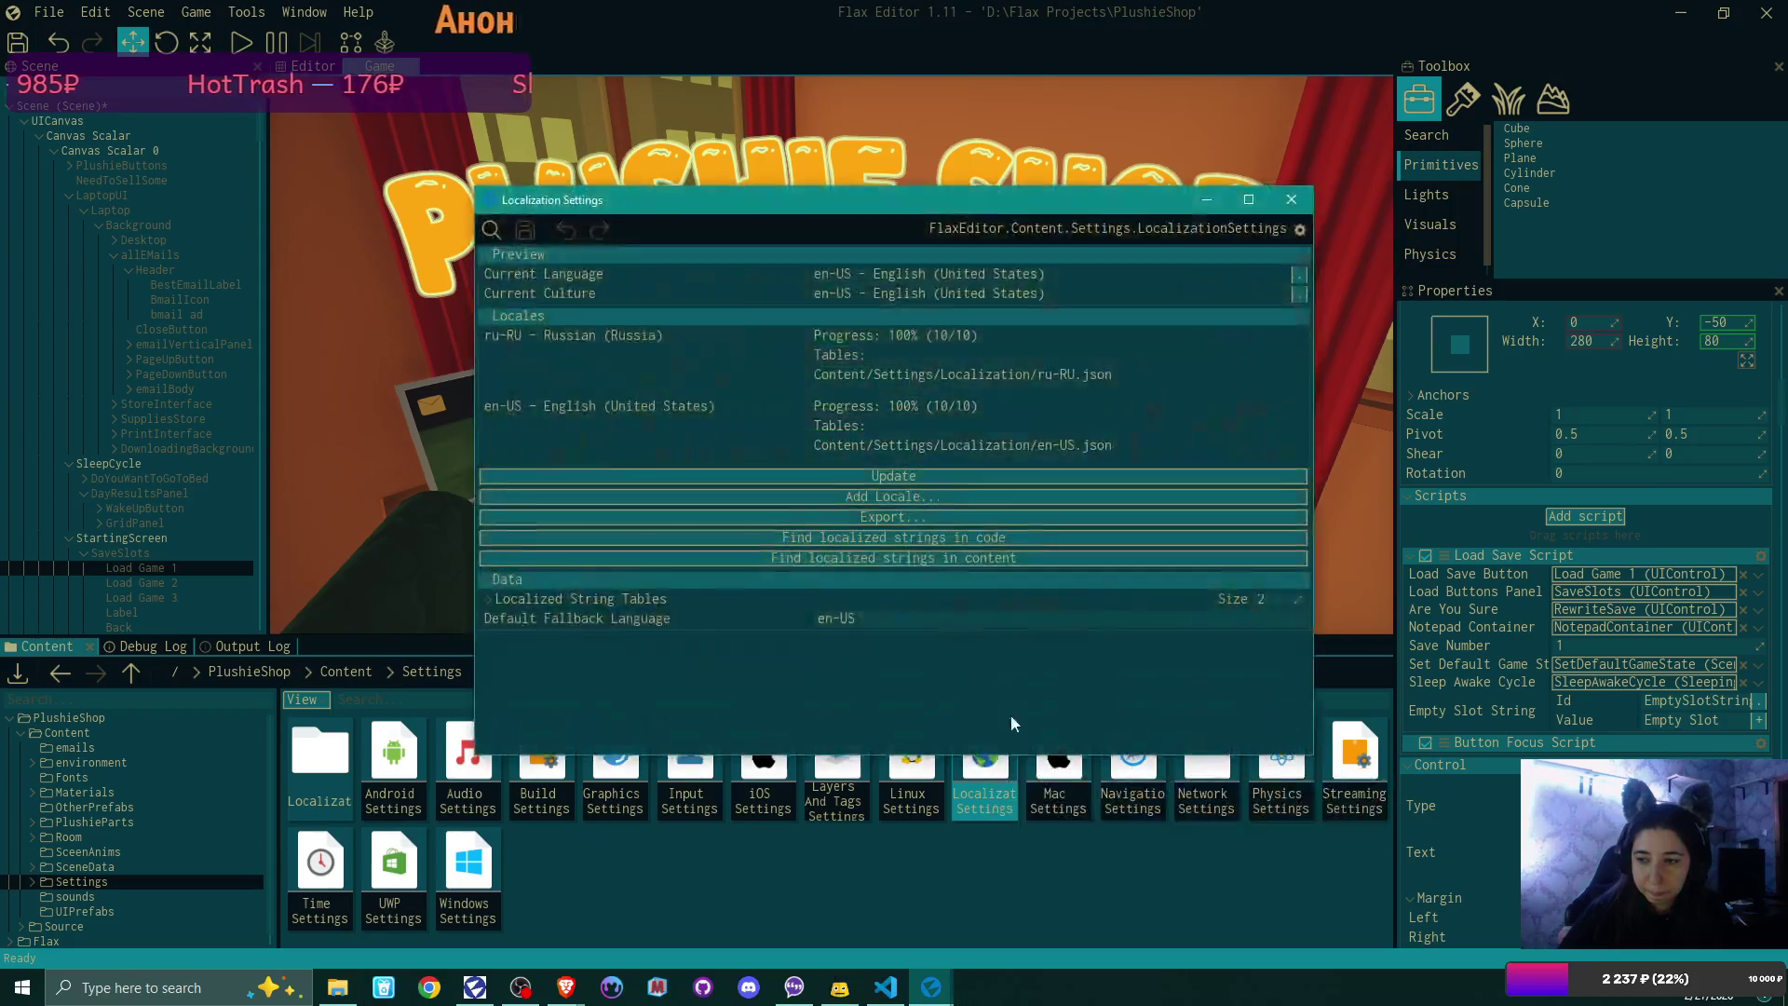
pyautogui.click(956, 556)
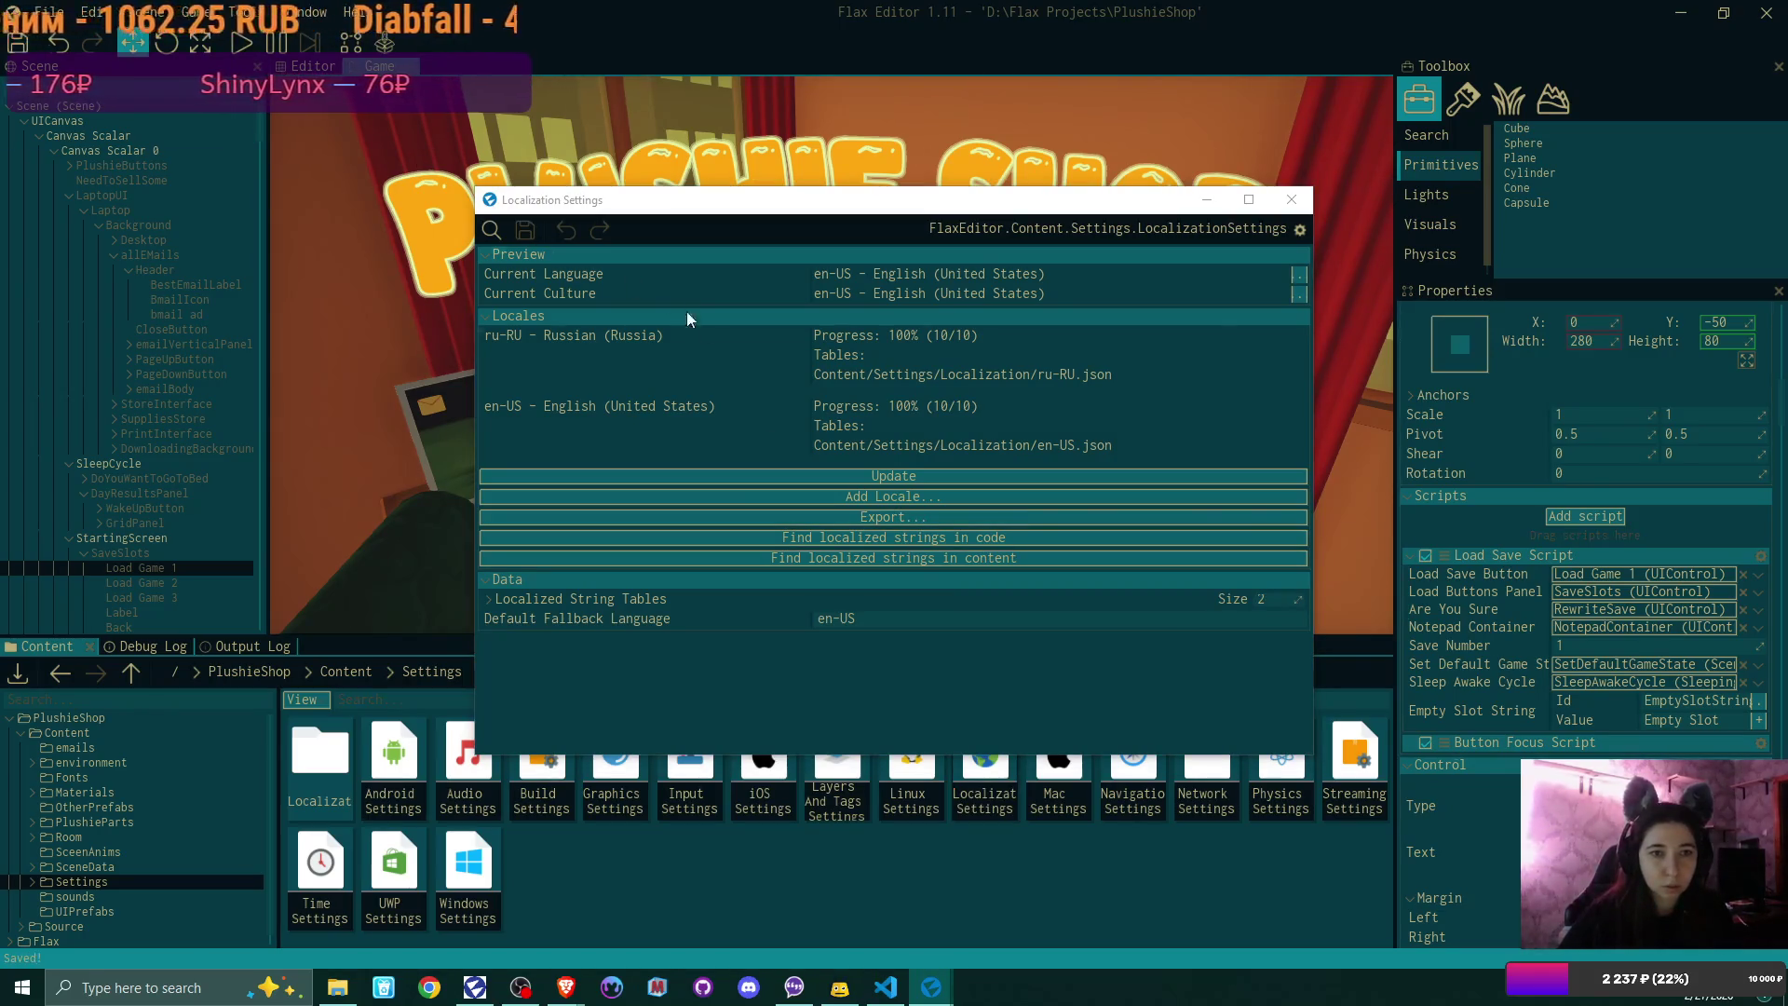
pyautogui.click(1041, 559)
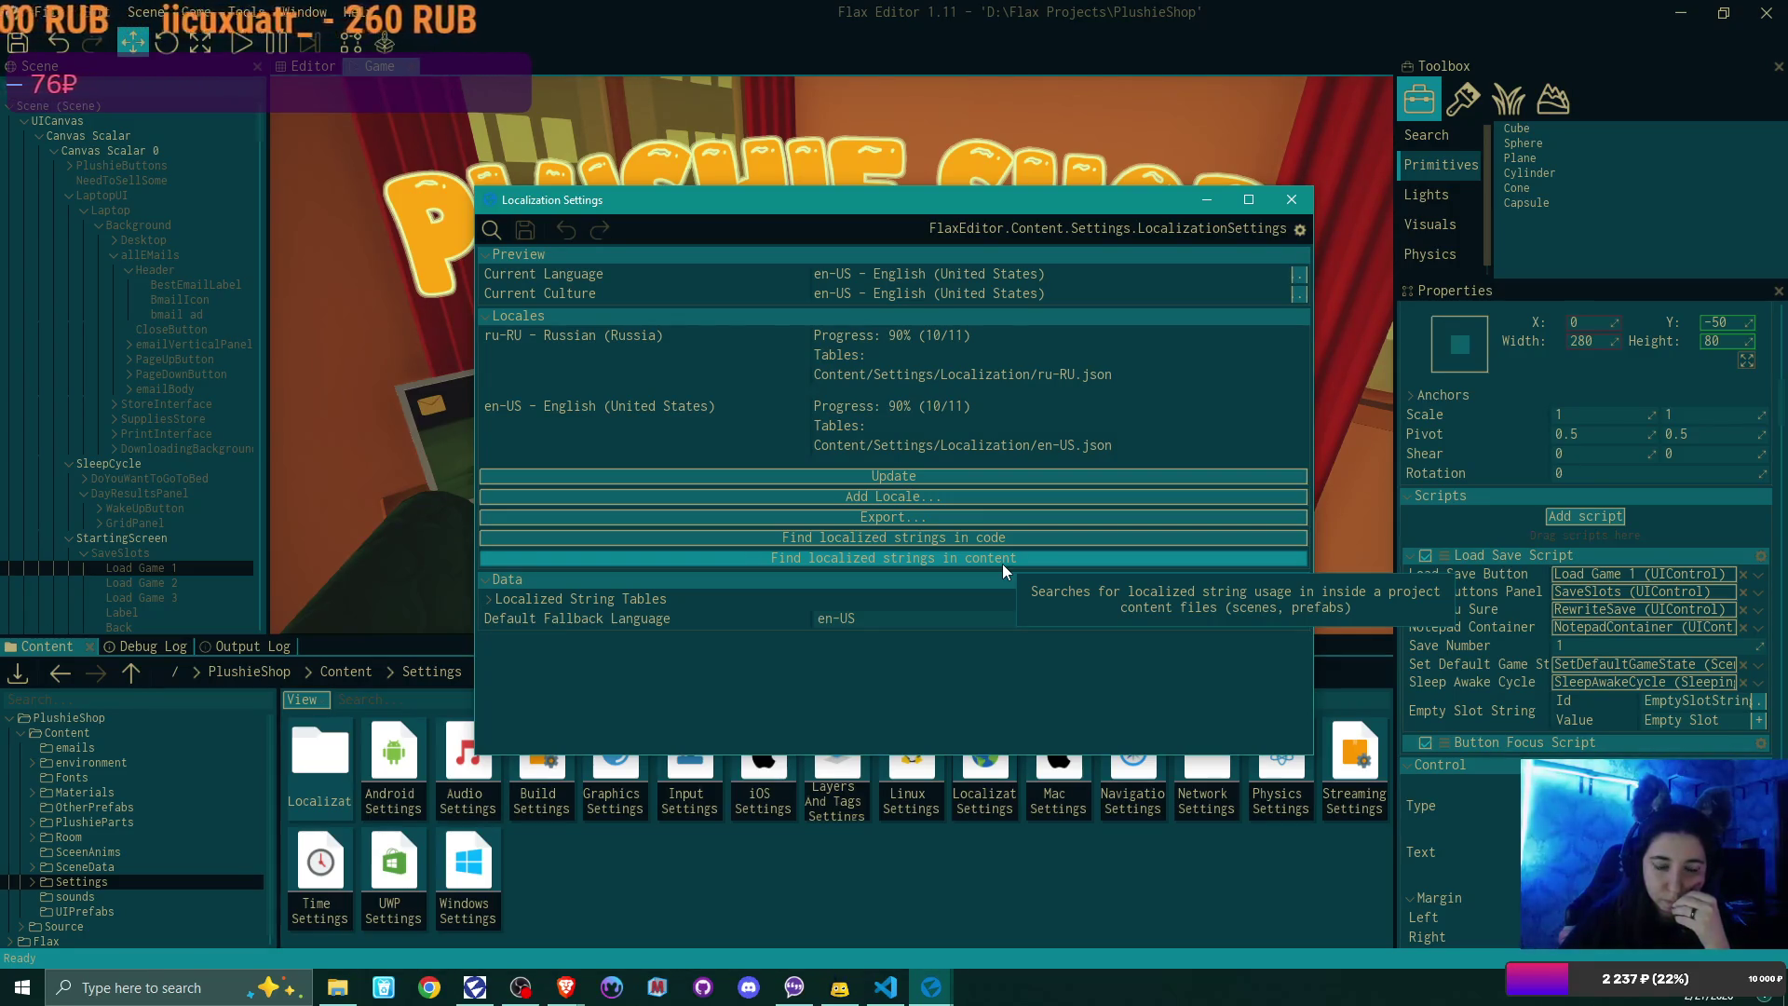
# Step: Assign the EmptySlotString id to the Empty Slot String of Load Game 2 and Load Game 3
pyautogui.click(179, 588)
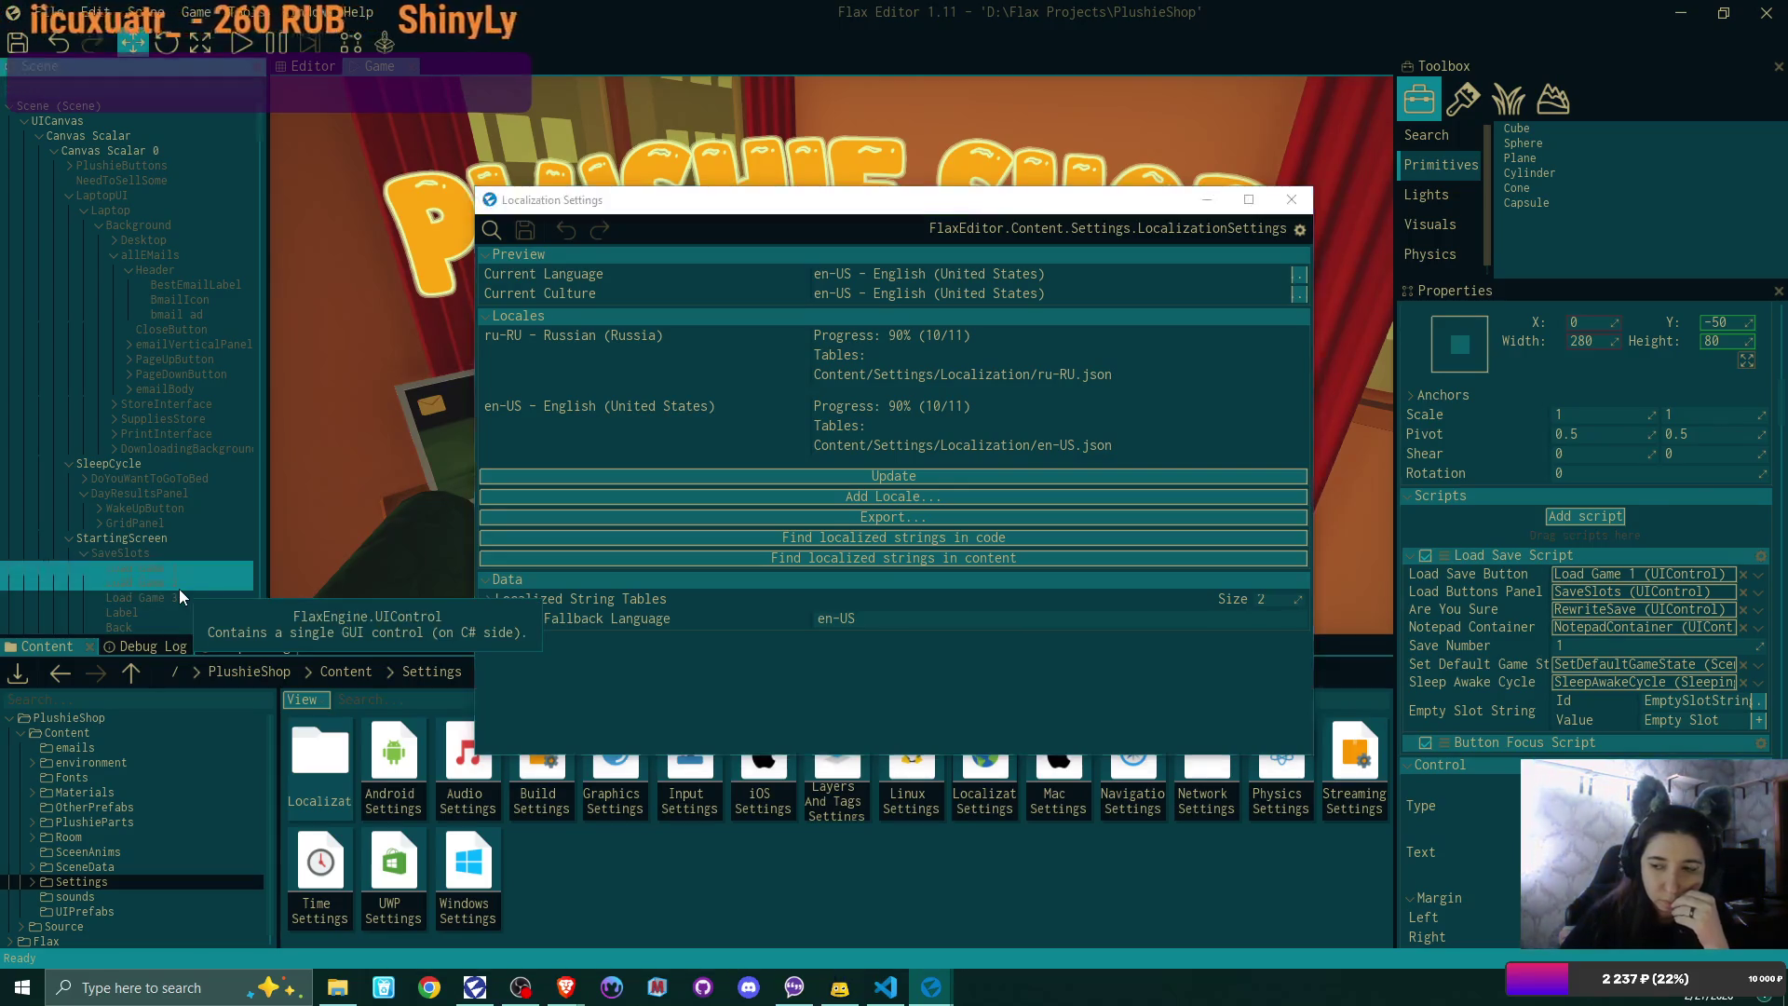
pyautogui.click(1751, 850)
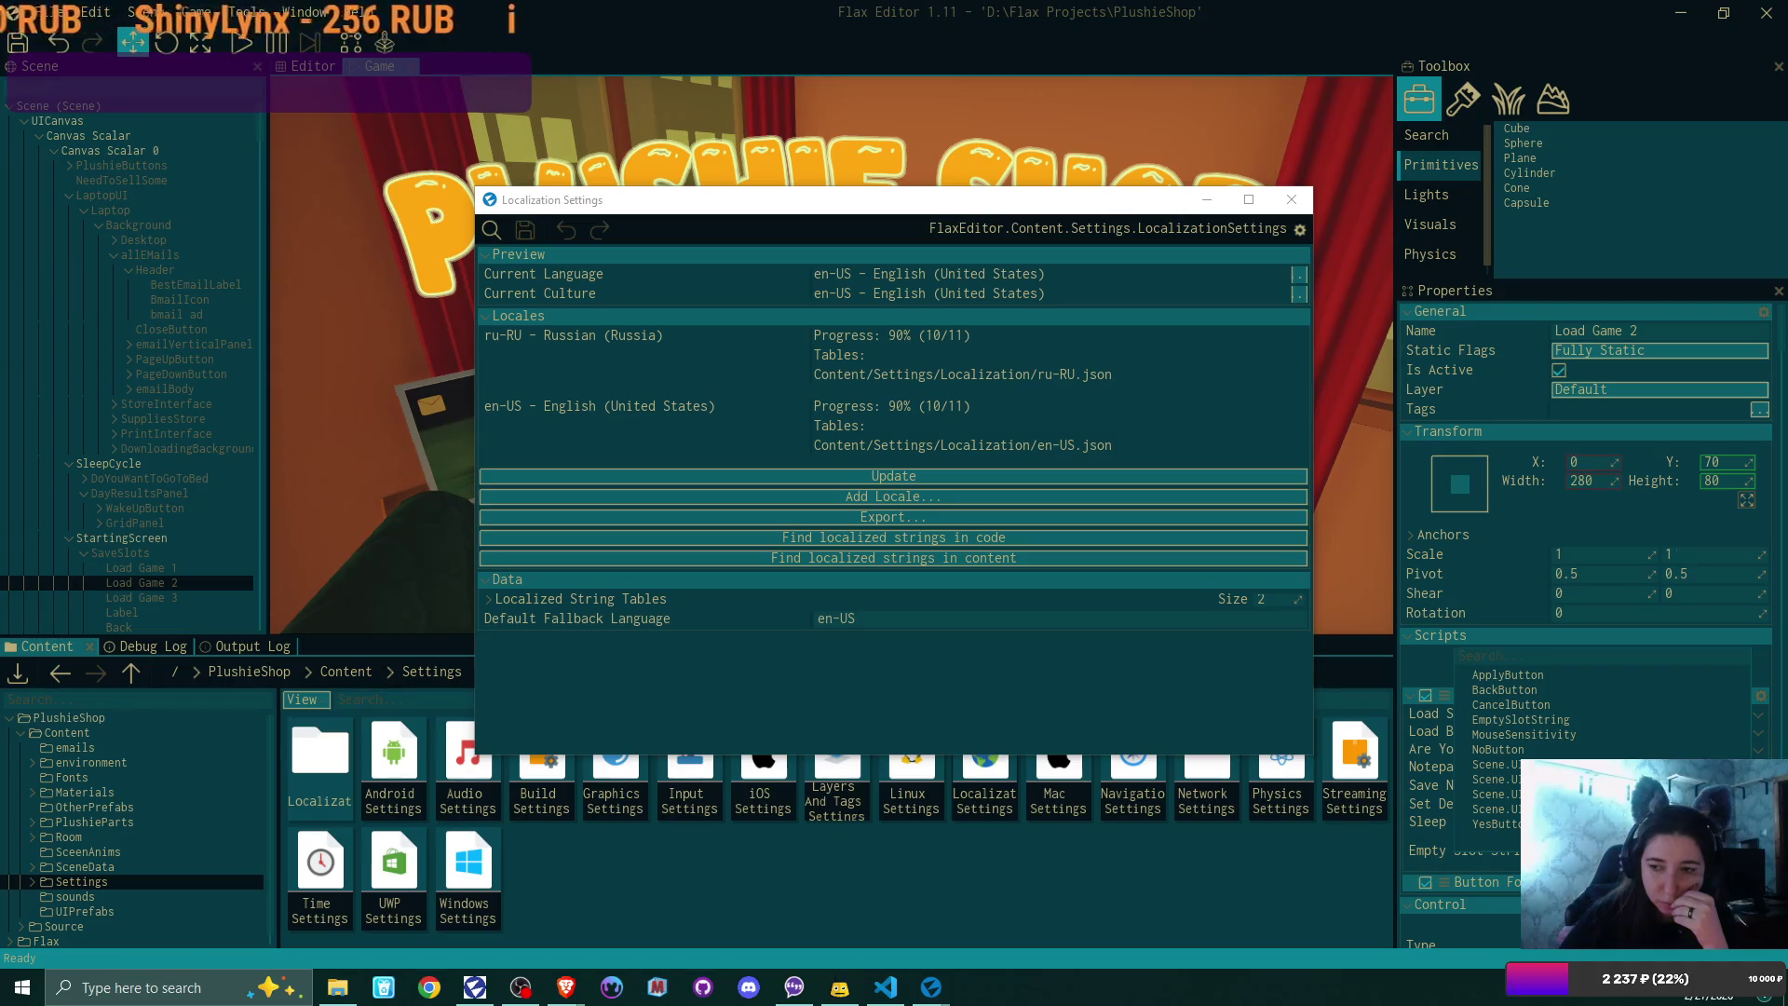
pyautogui.click(1622, 717)
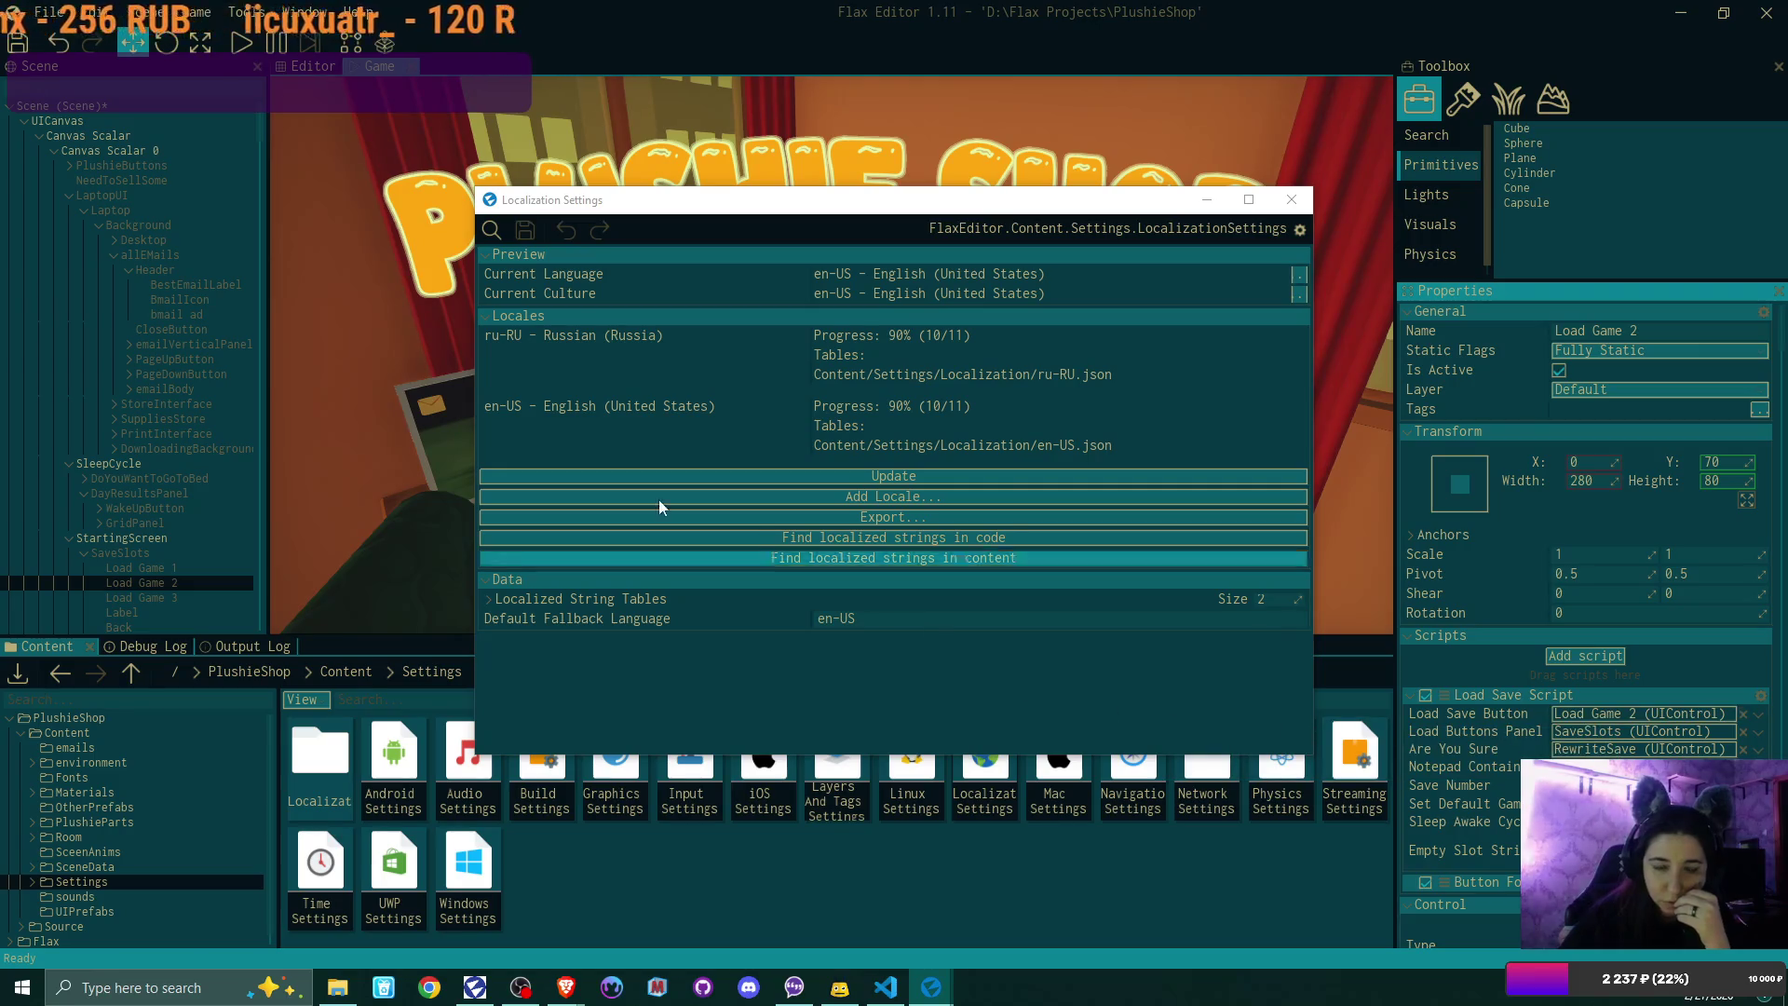
pyautogui.click(176, 594)
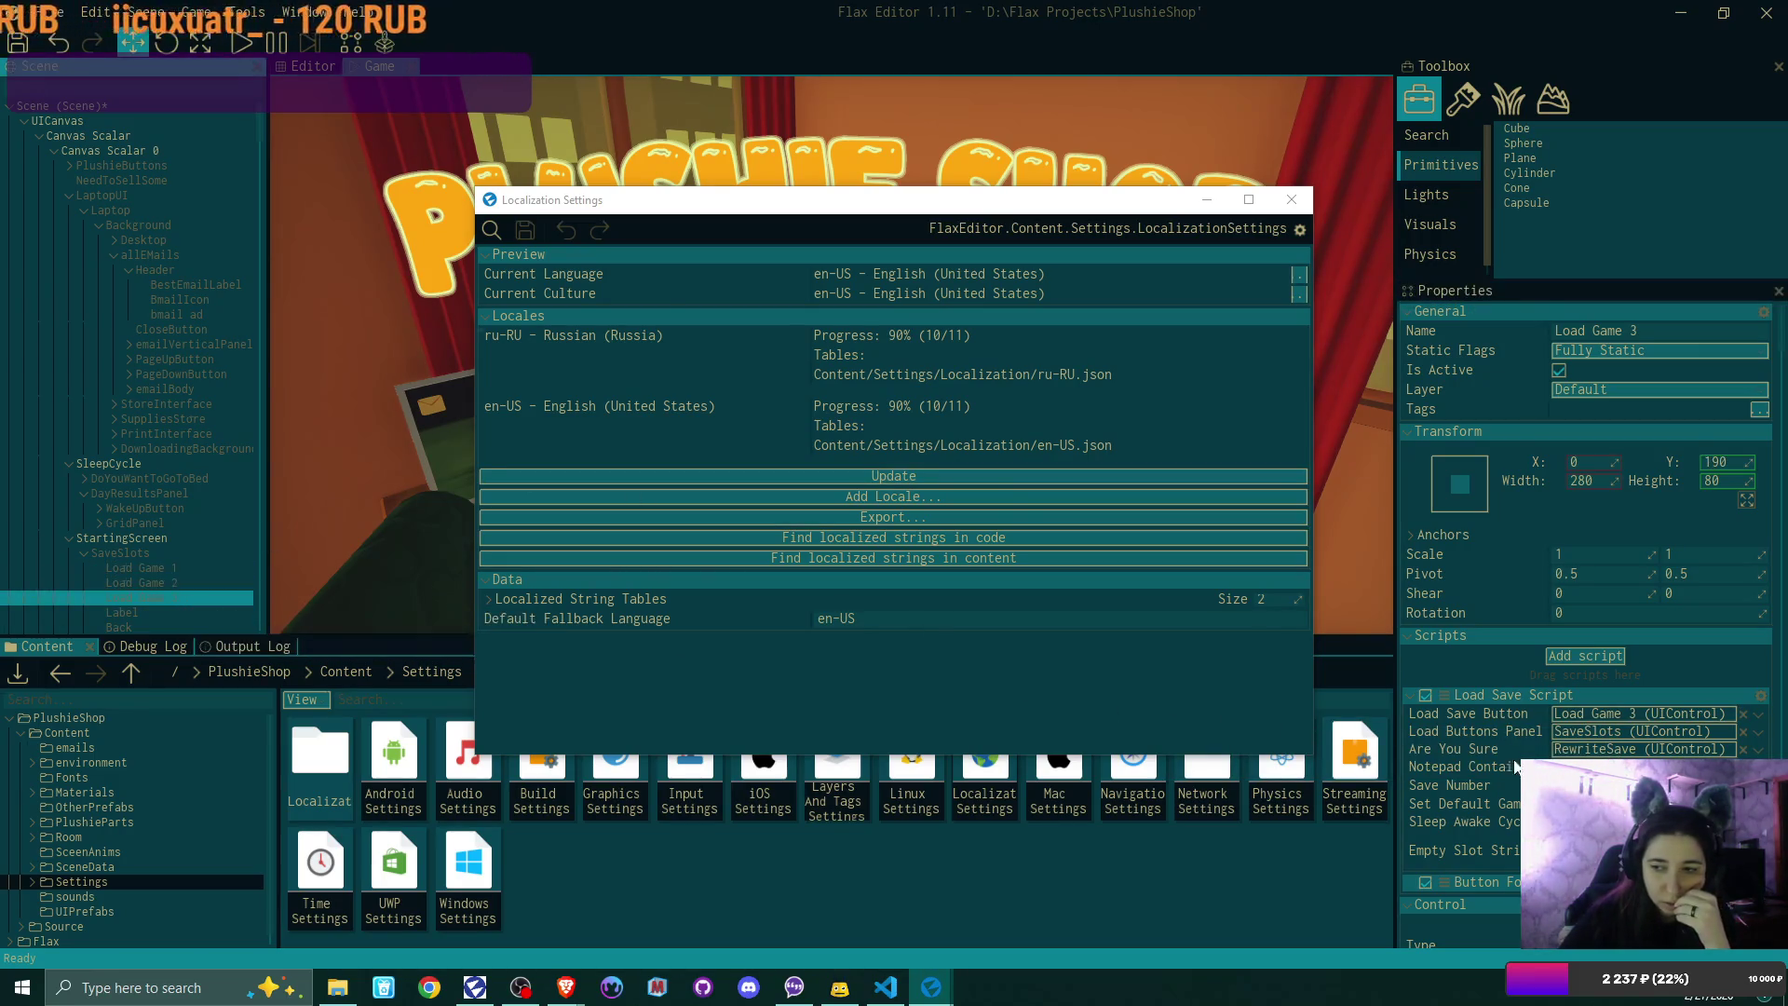
pyautogui.click(1741, 850)
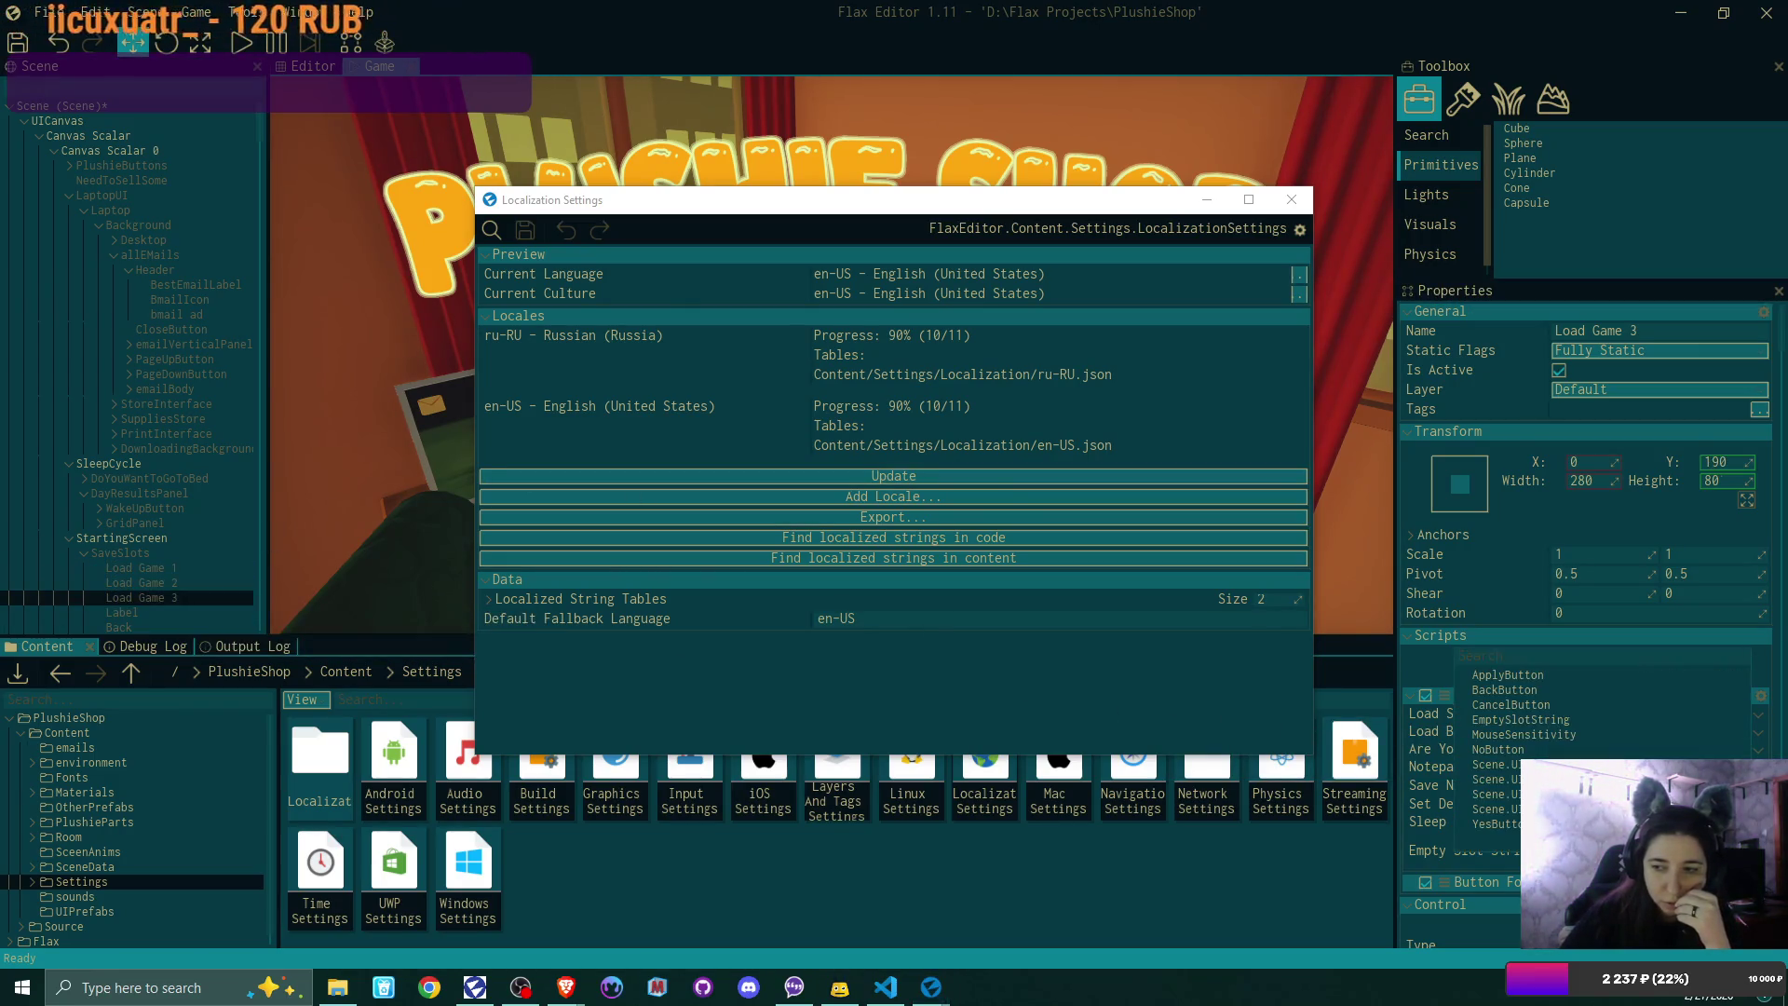
pyautogui.click(1563, 721)
# Step: Save all changes and gather the localized strings used in content
pyautogui.scroll(-5, 1500, 679)
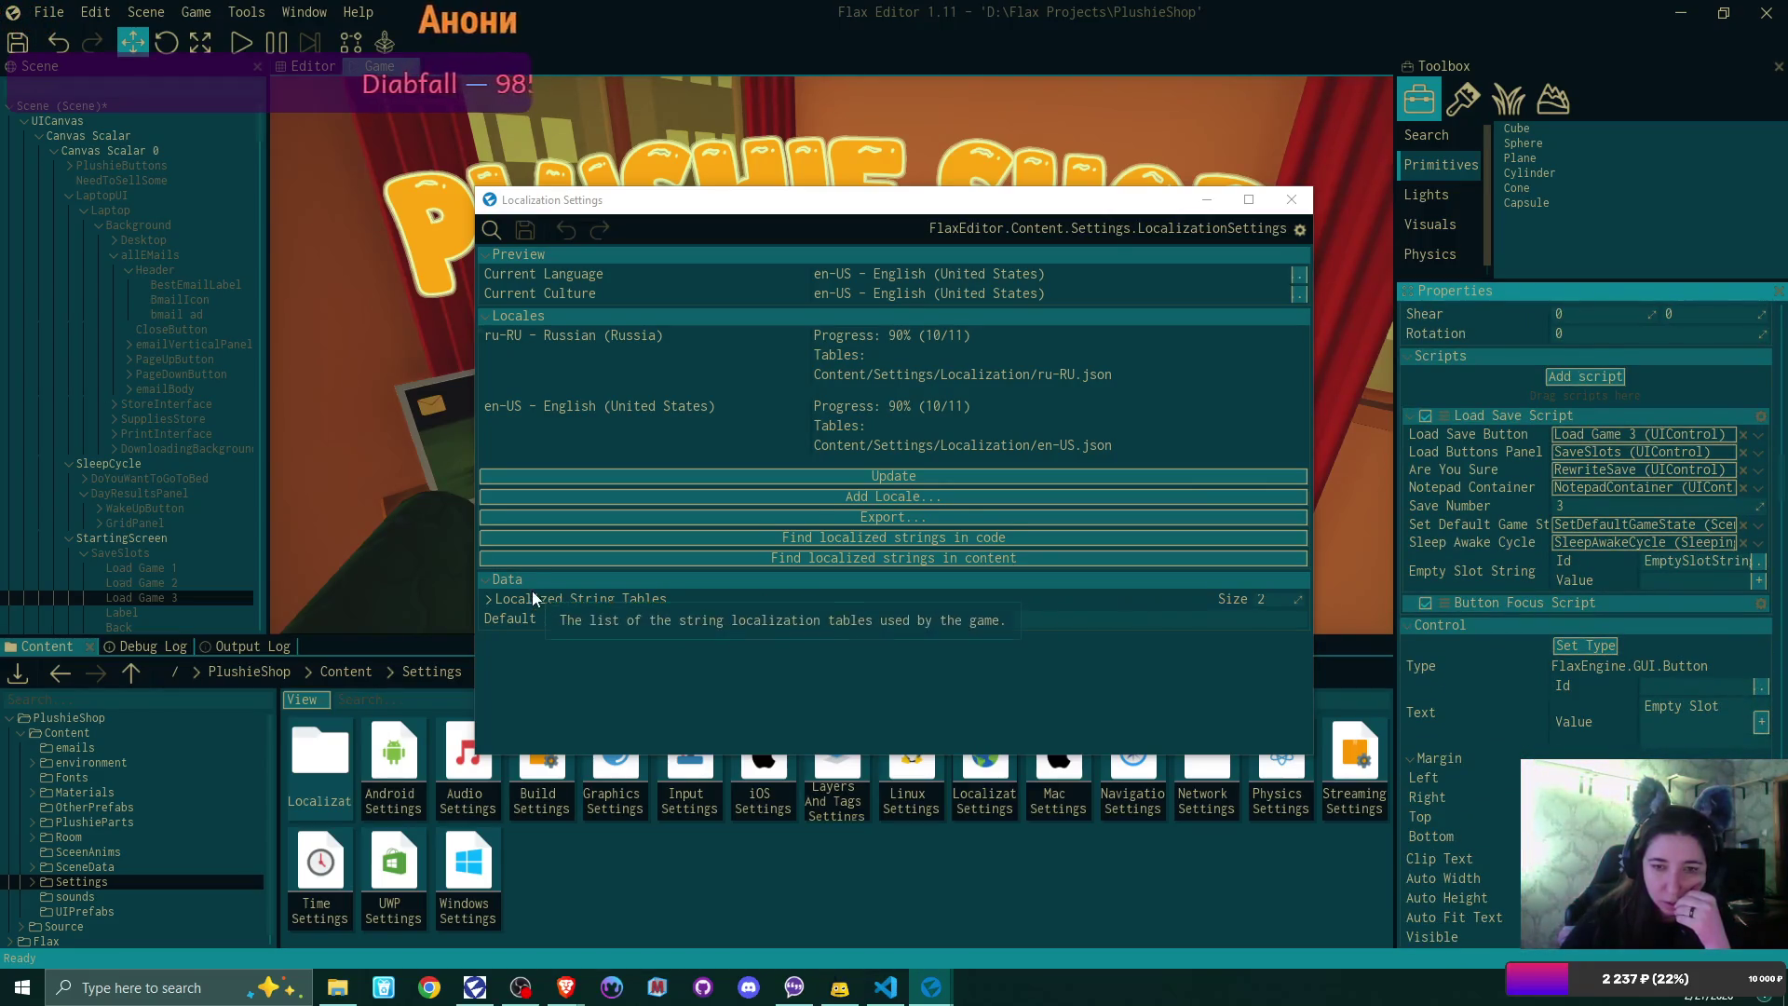
pyautogui.click(21, 51)
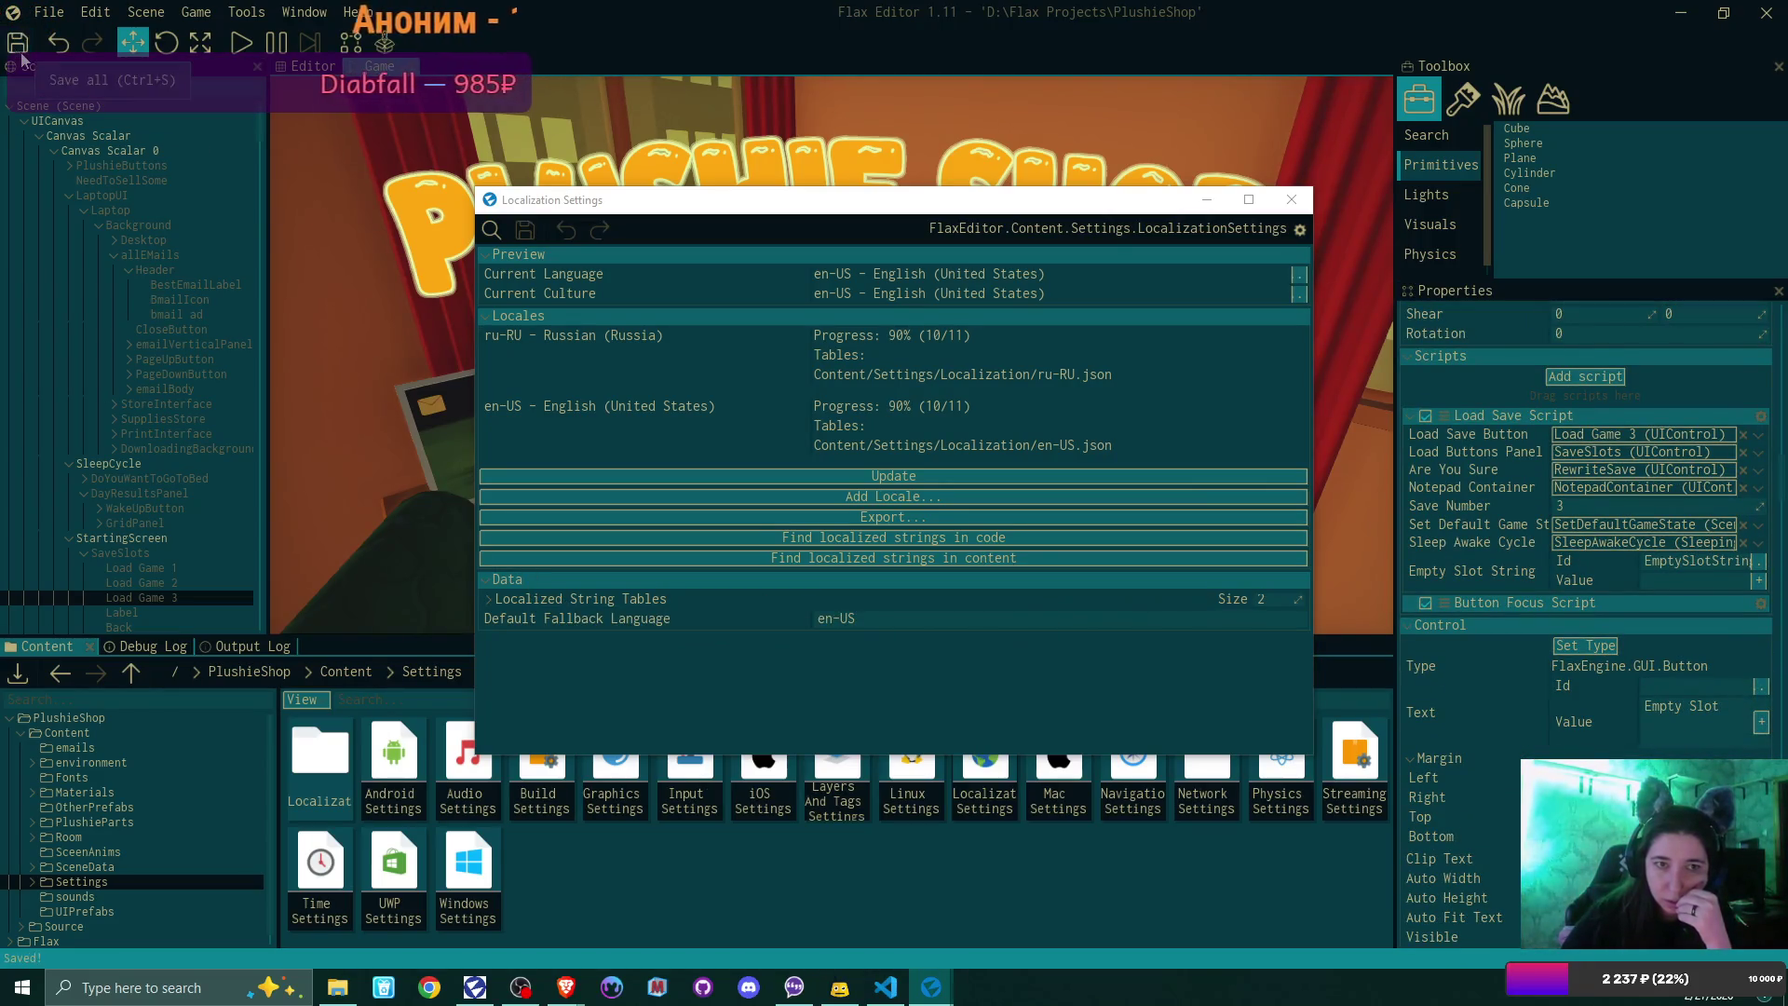
pyautogui.click(1019, 561)
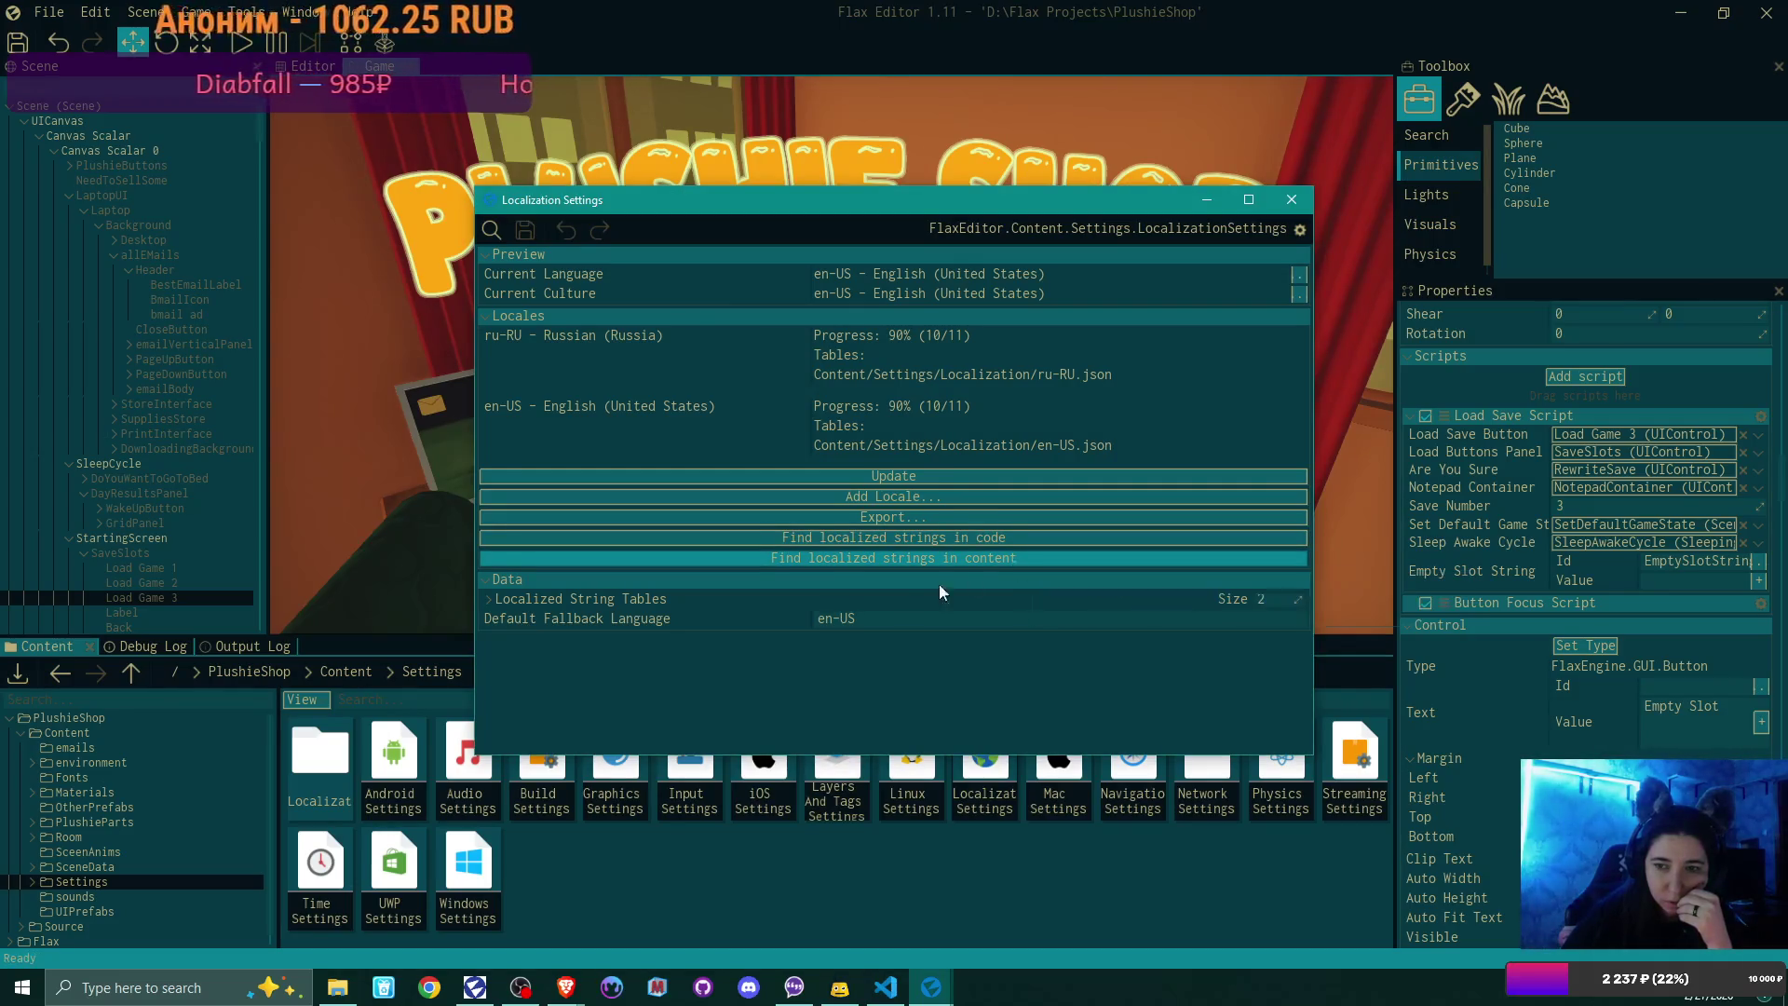
# Step: Set EmptySlotString to 'Empty Slot' in the en-US string table
pyautogui.click(488, 597)
pyautogui.doubleClick(842, 681)
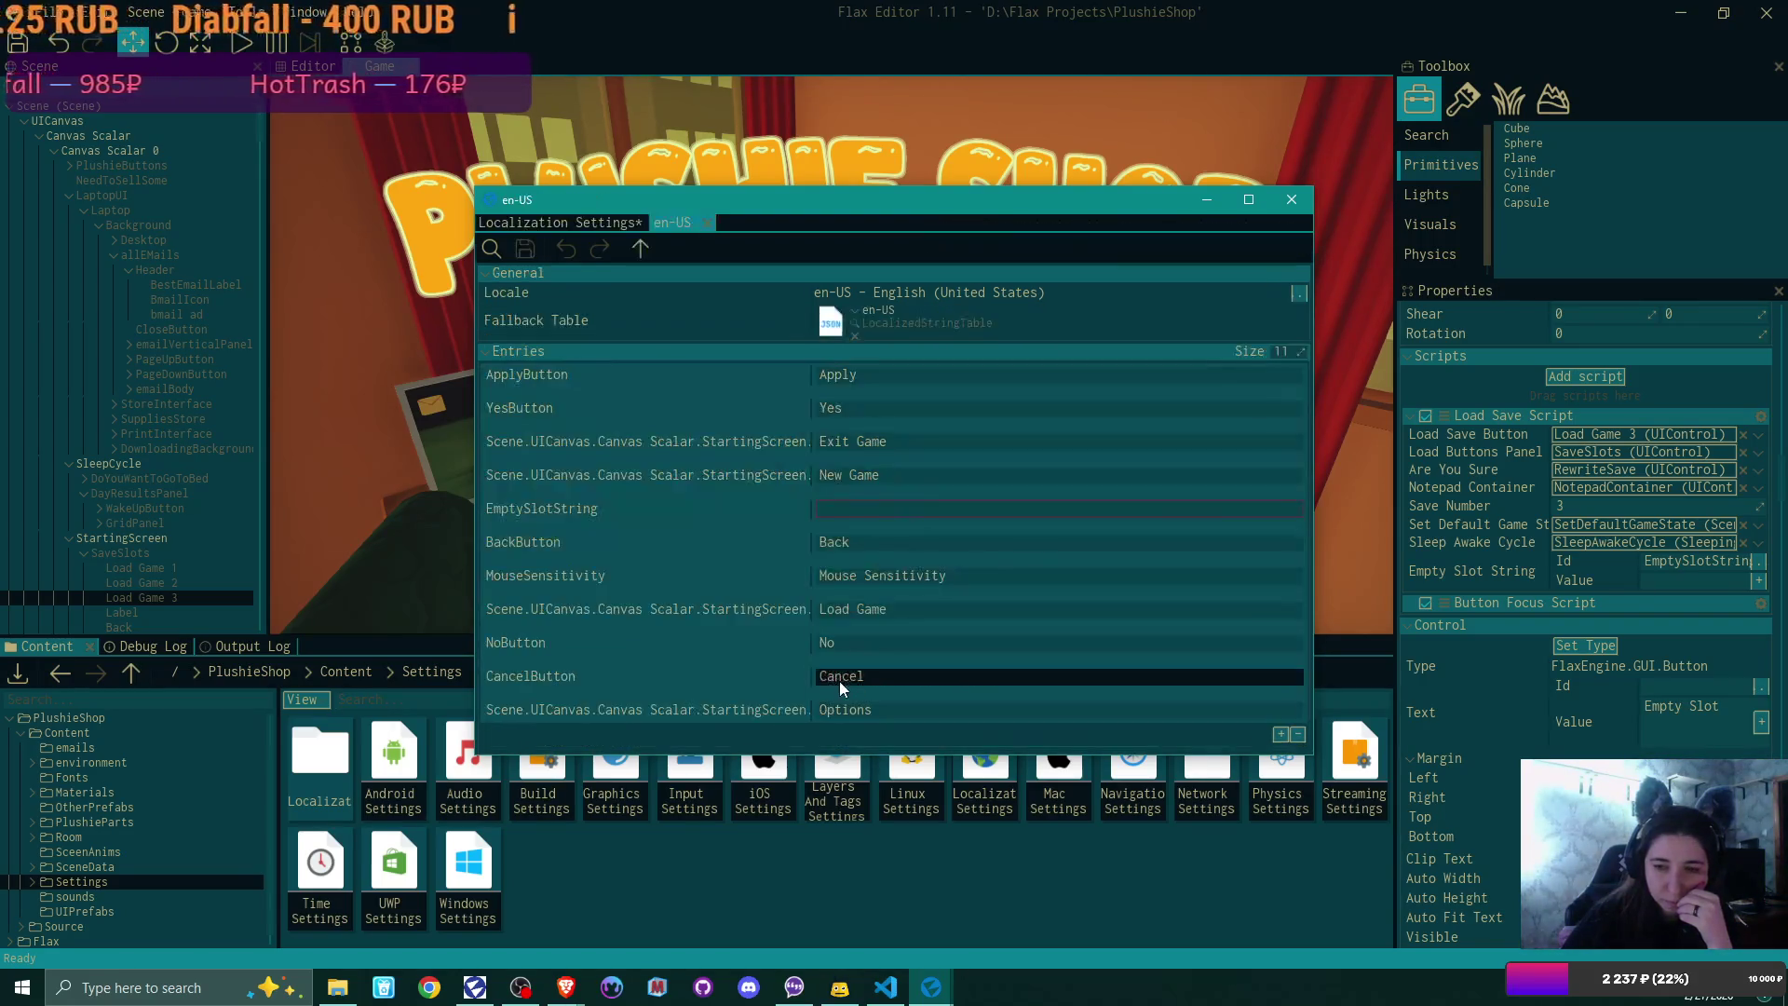
pyautogui.click(887, 511)
pyautogui.write('Empty Slot')
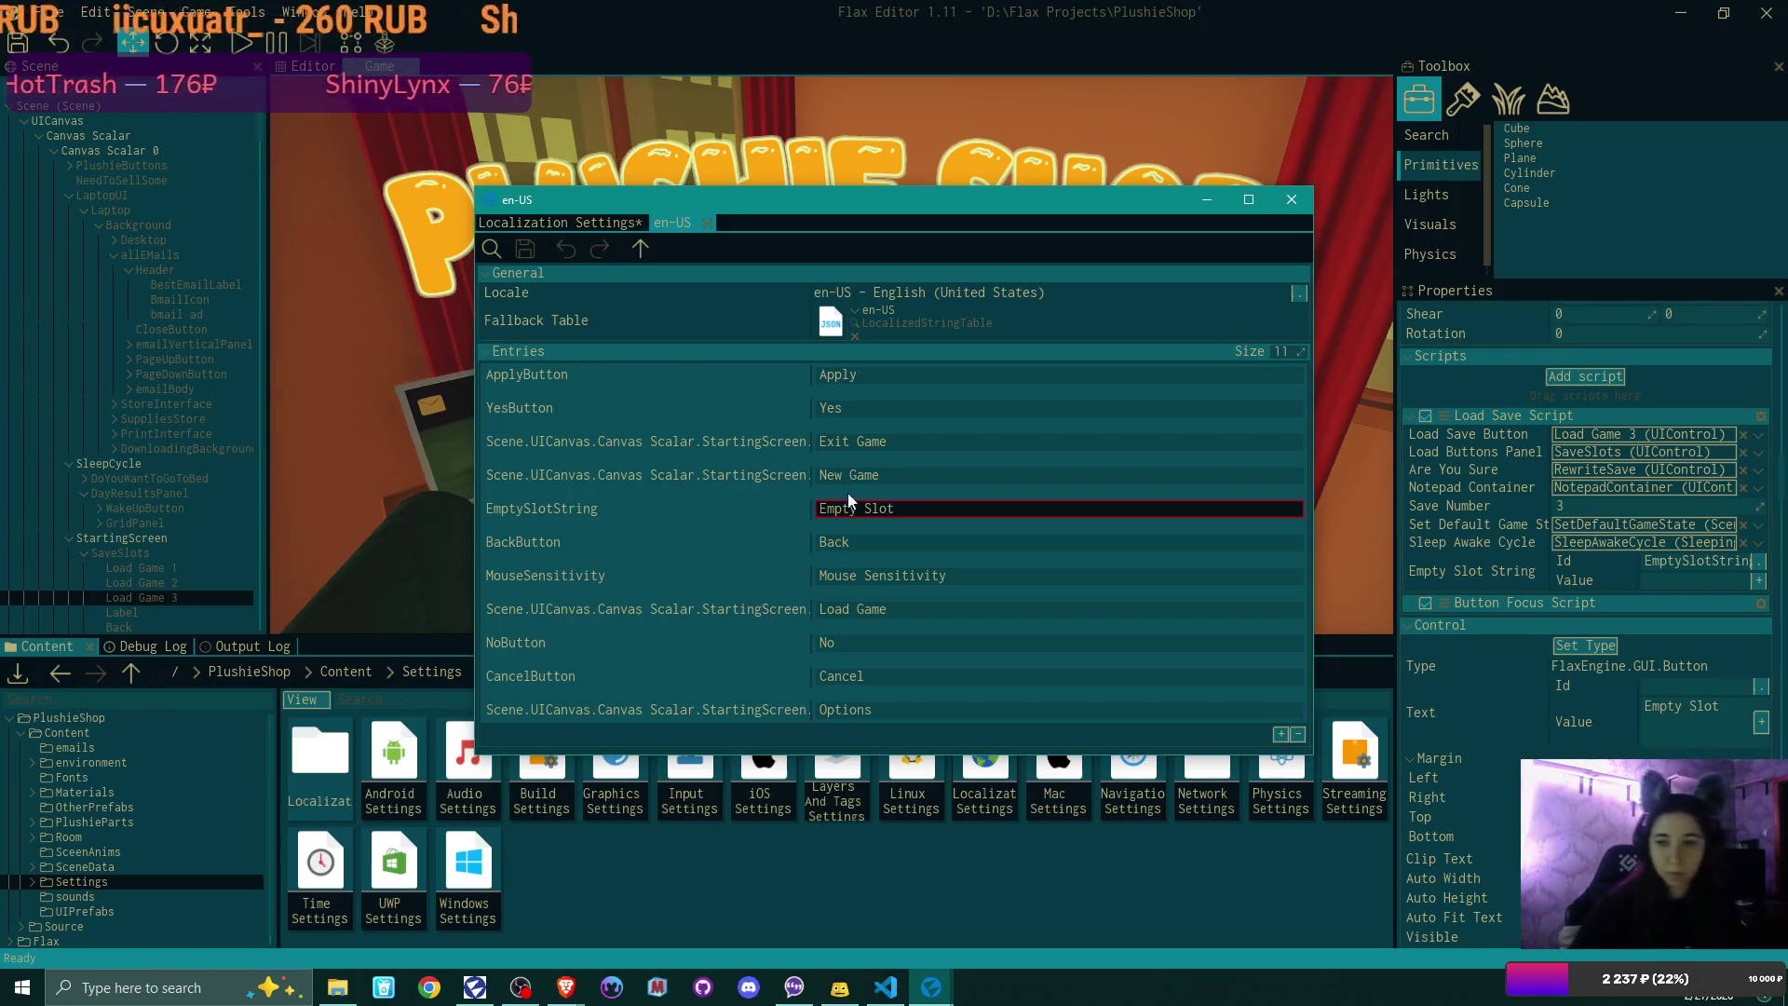
pyautogui.press('Return')
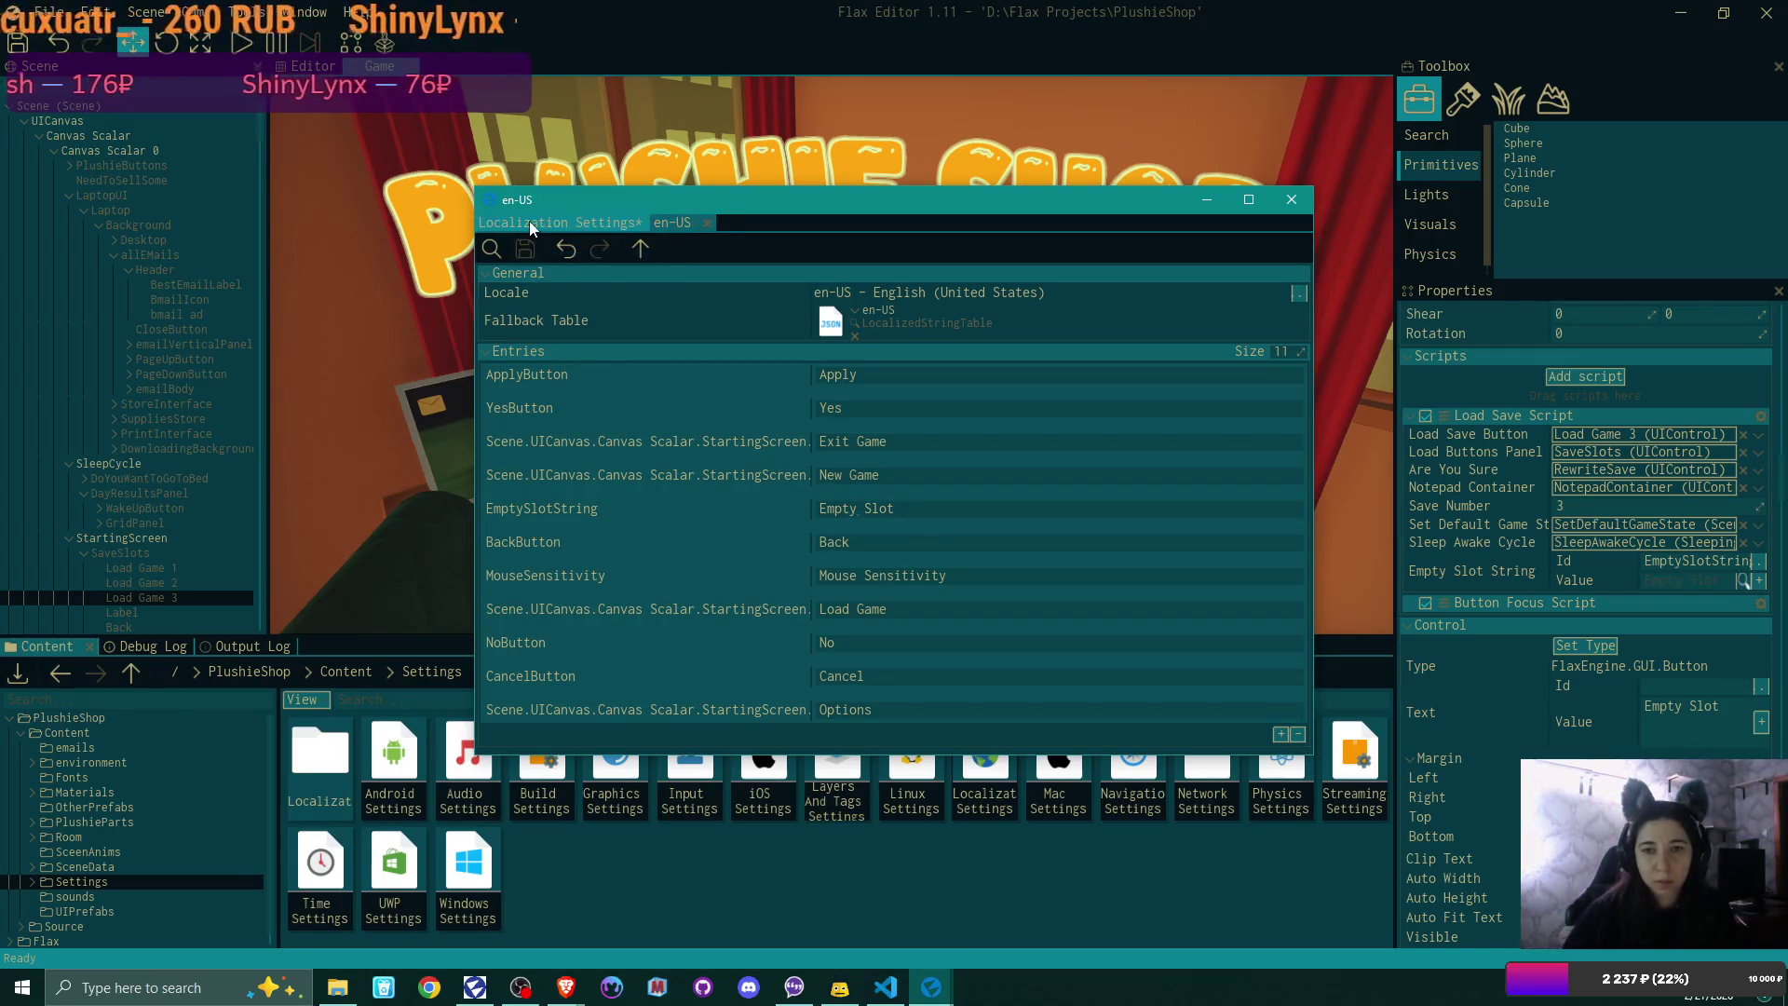
pyautogui.click(529, 221)
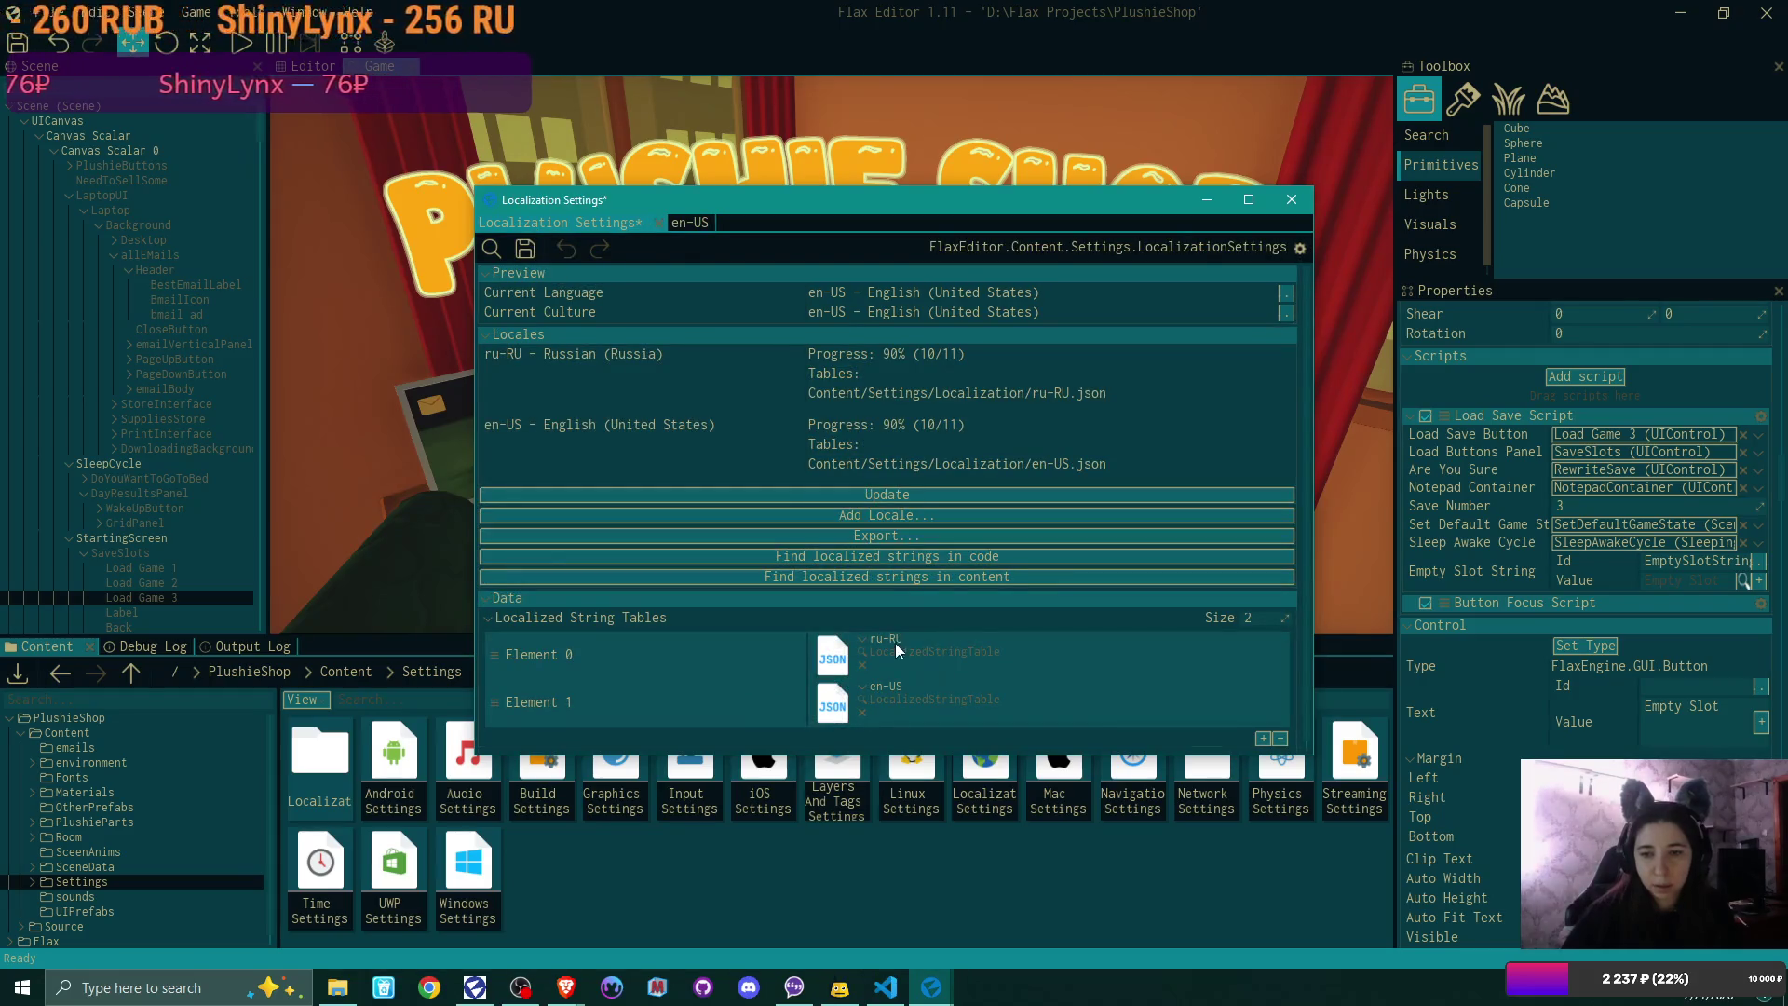
# Step: Set EmptySlotString to 'Пустой Слот' in the ru-RU string table
pyautogui.doubleClick(896, 650)
pyautogui.click(874, 507)
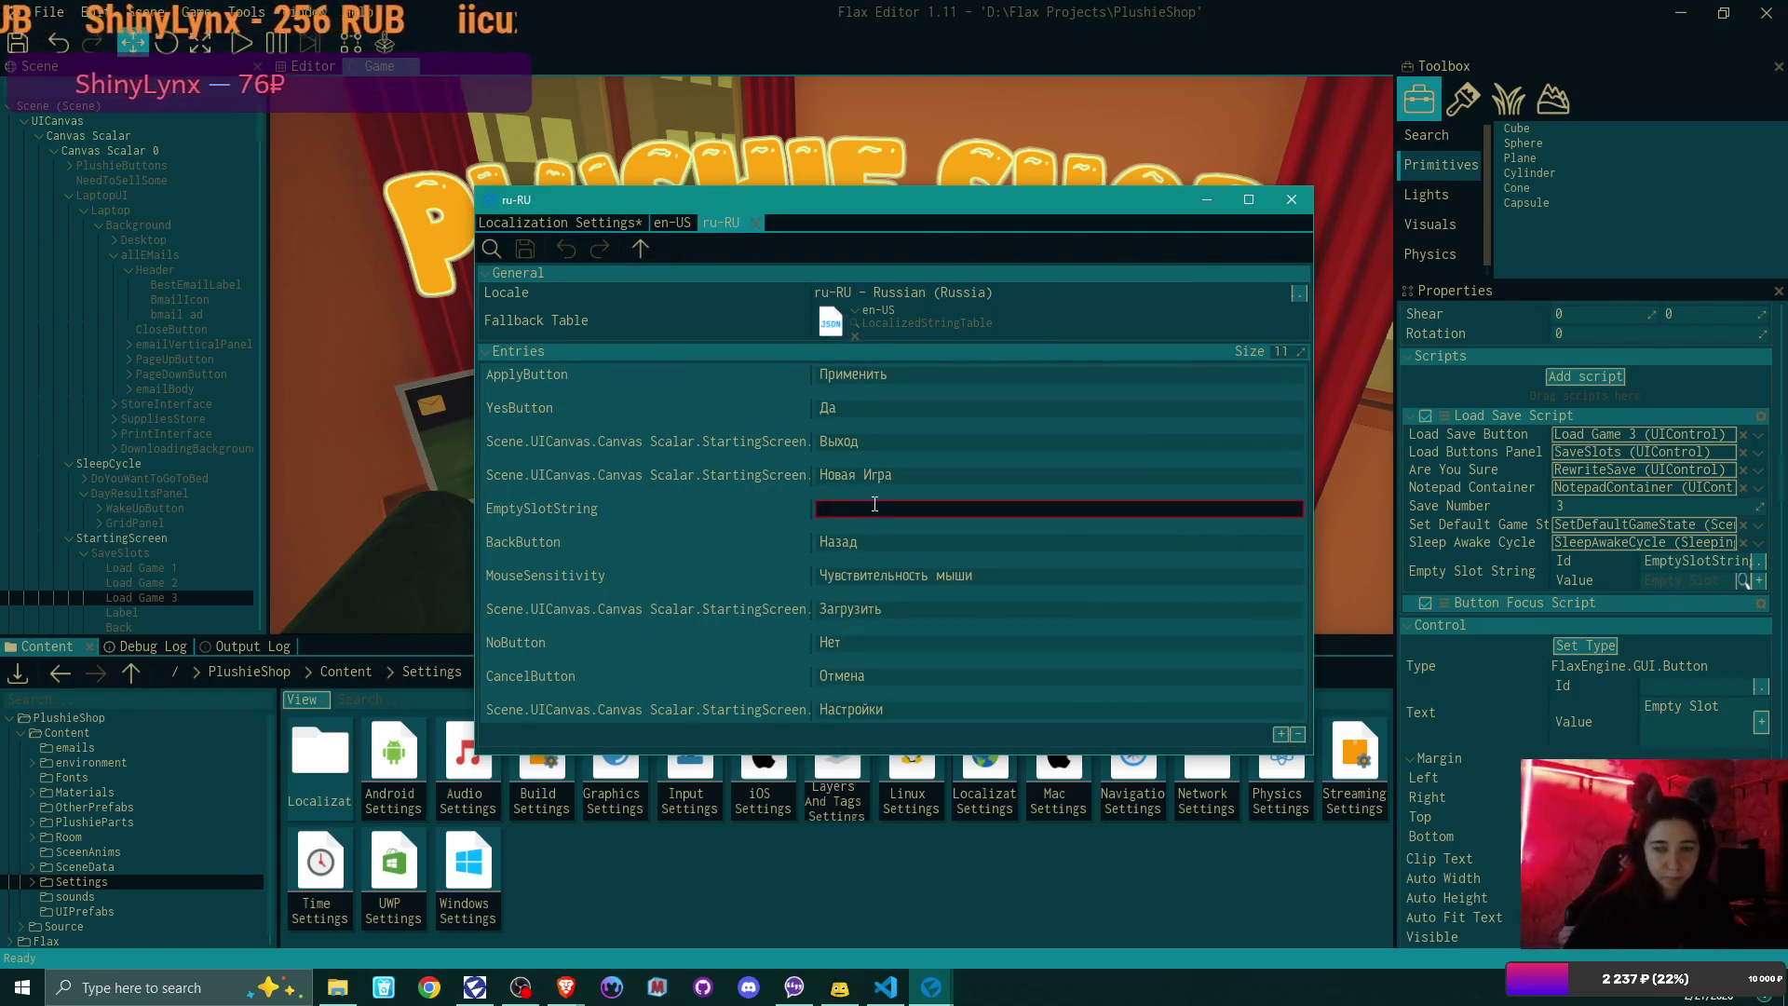
pyautogui.write('Пустой')
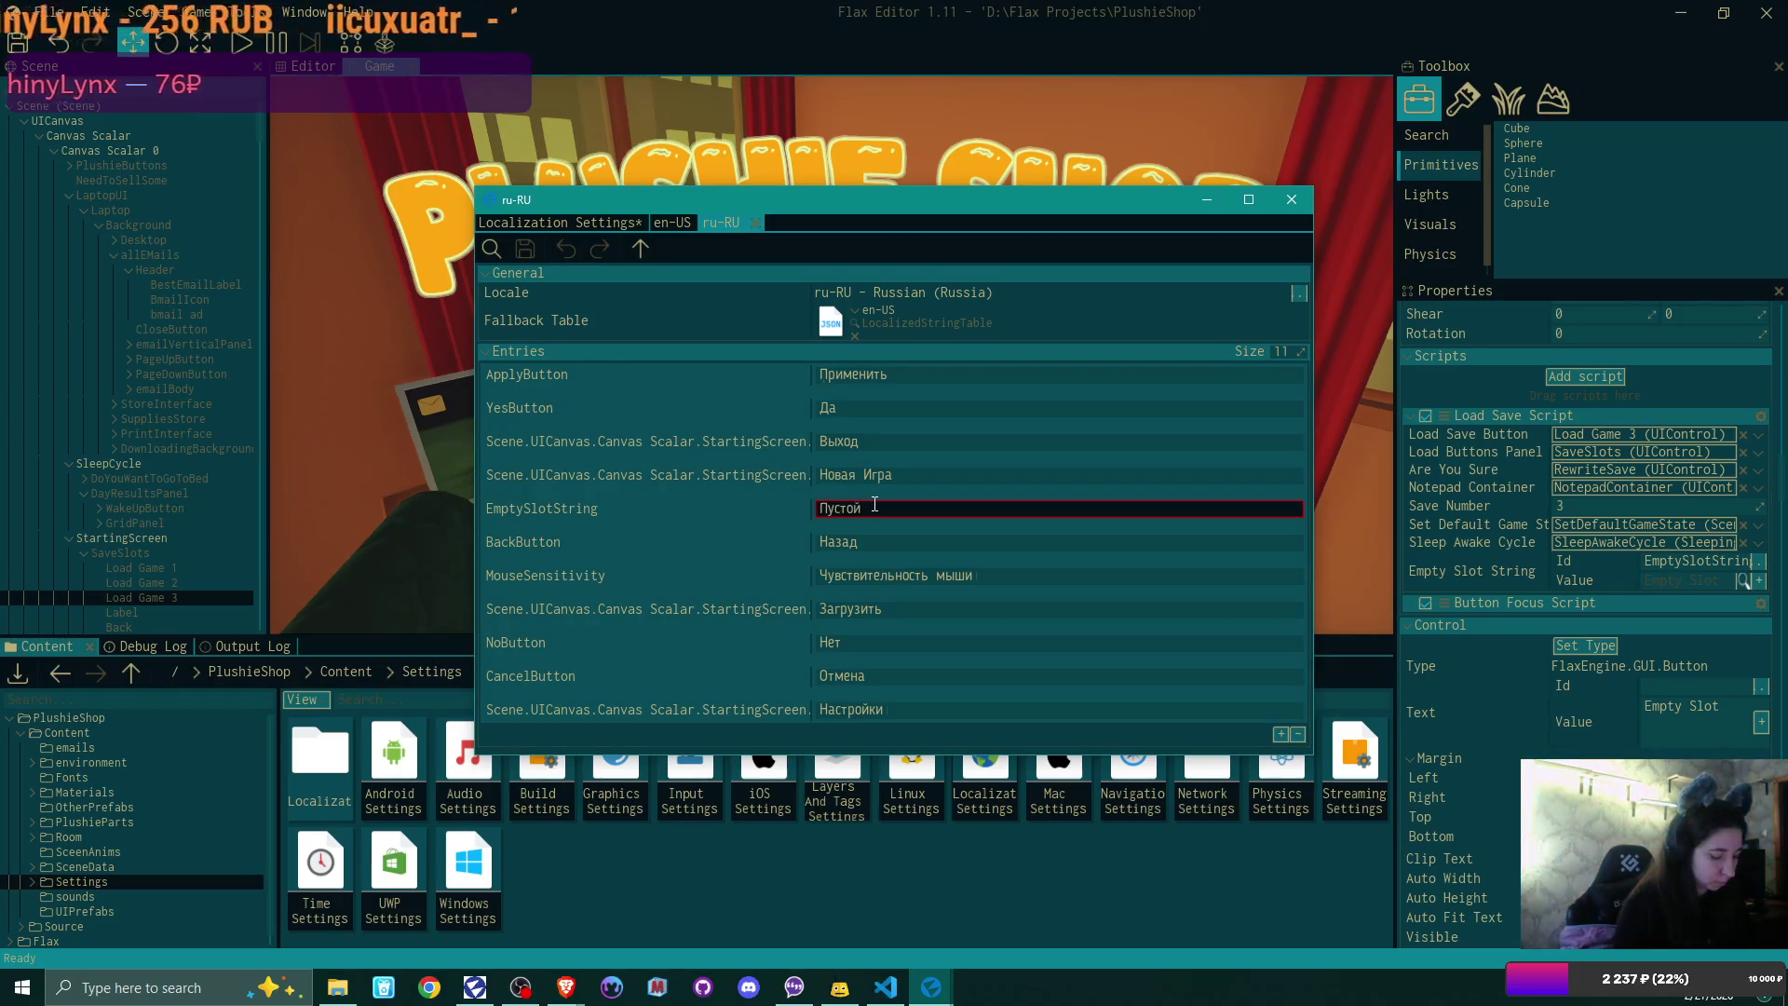
pyautogui.write(' Слот')
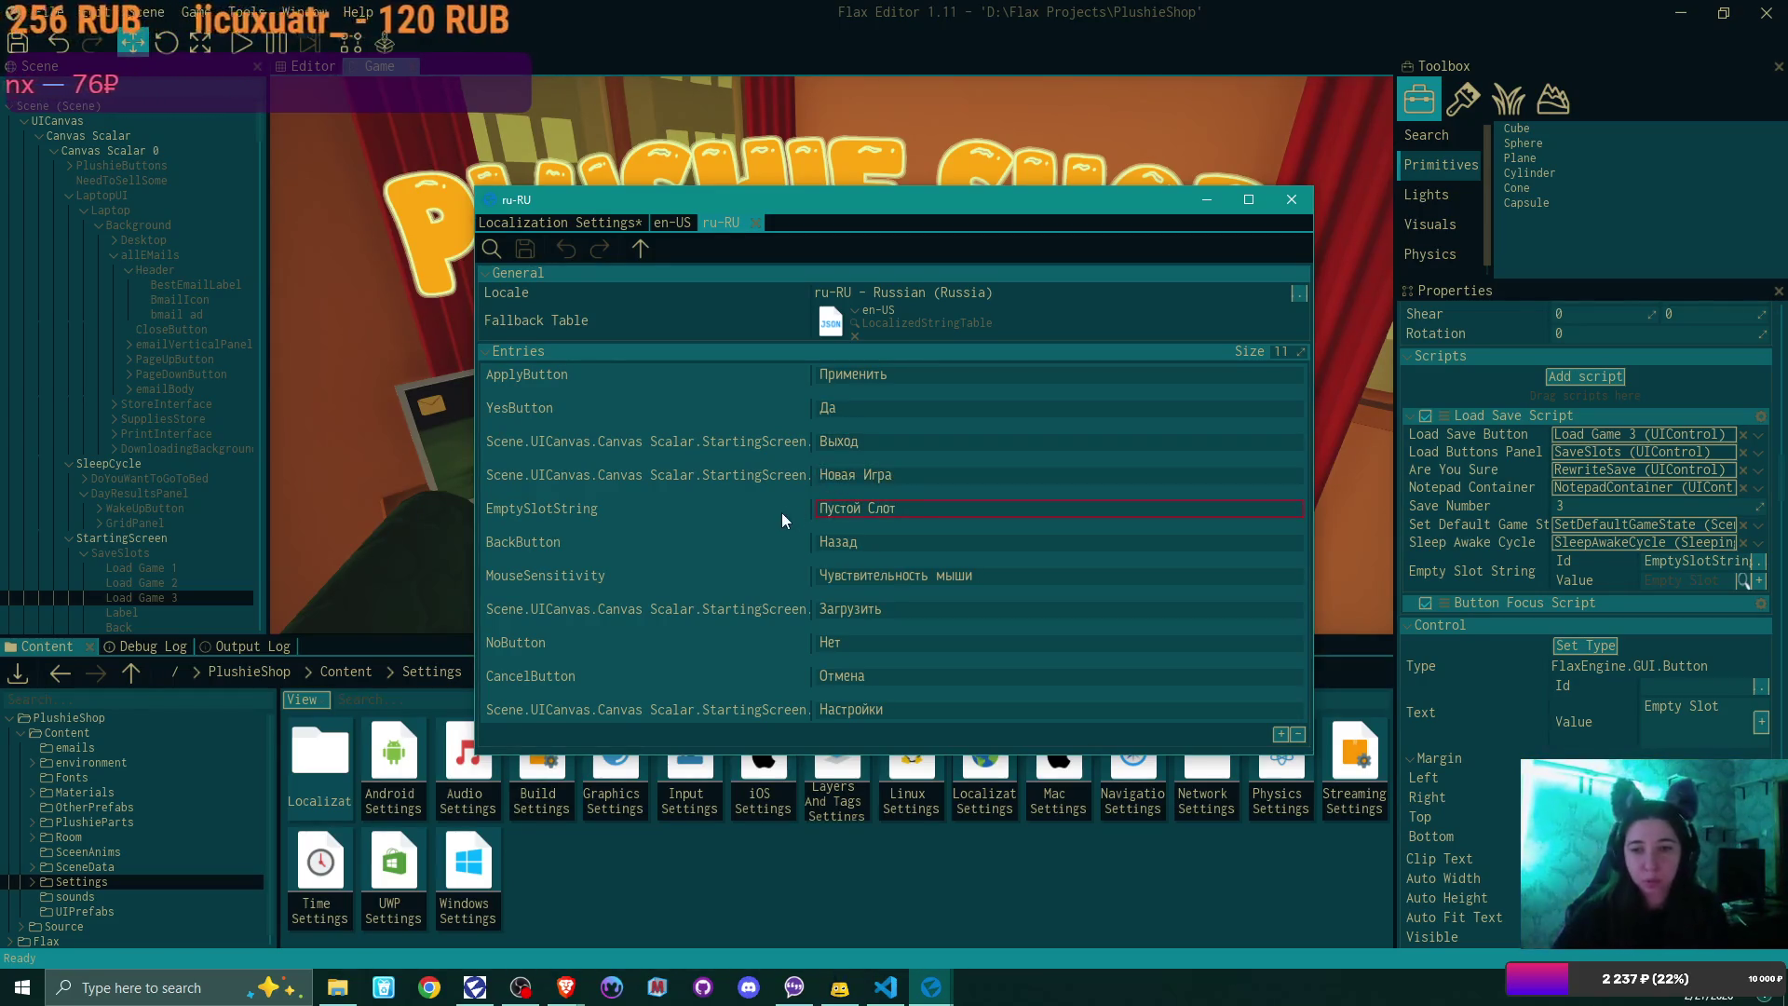
pyautogui.press('Return')
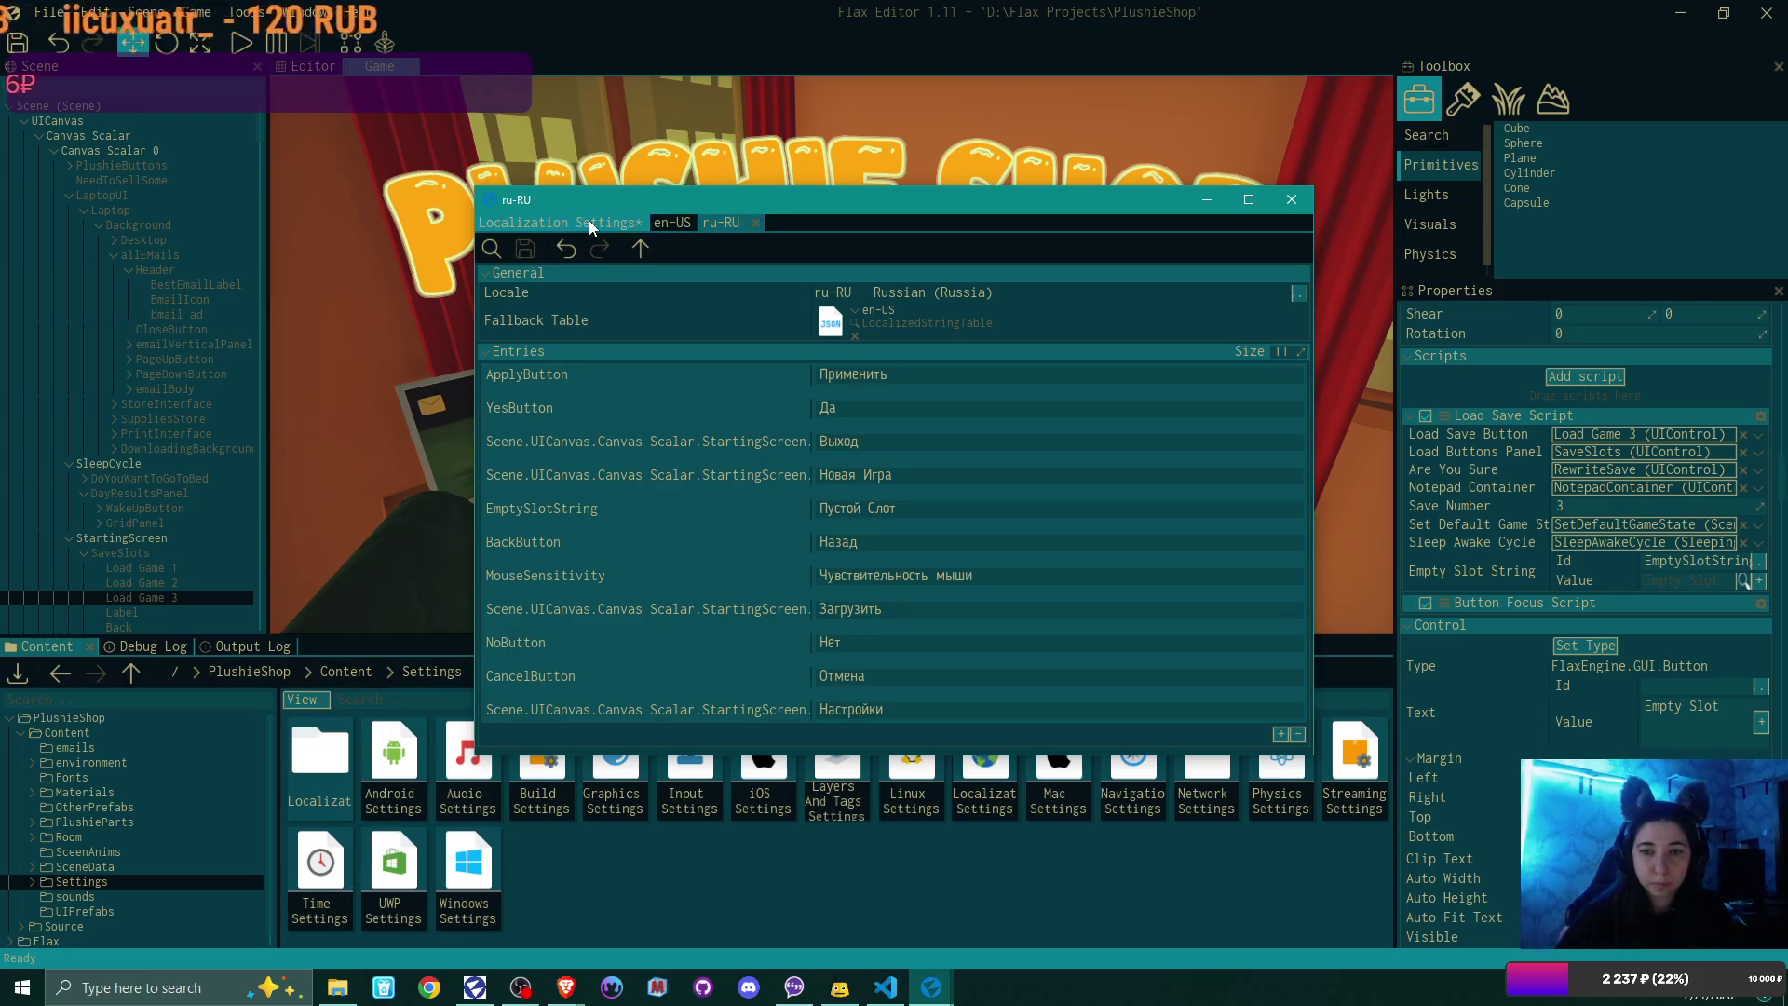
pyautogui.click(588, 222)
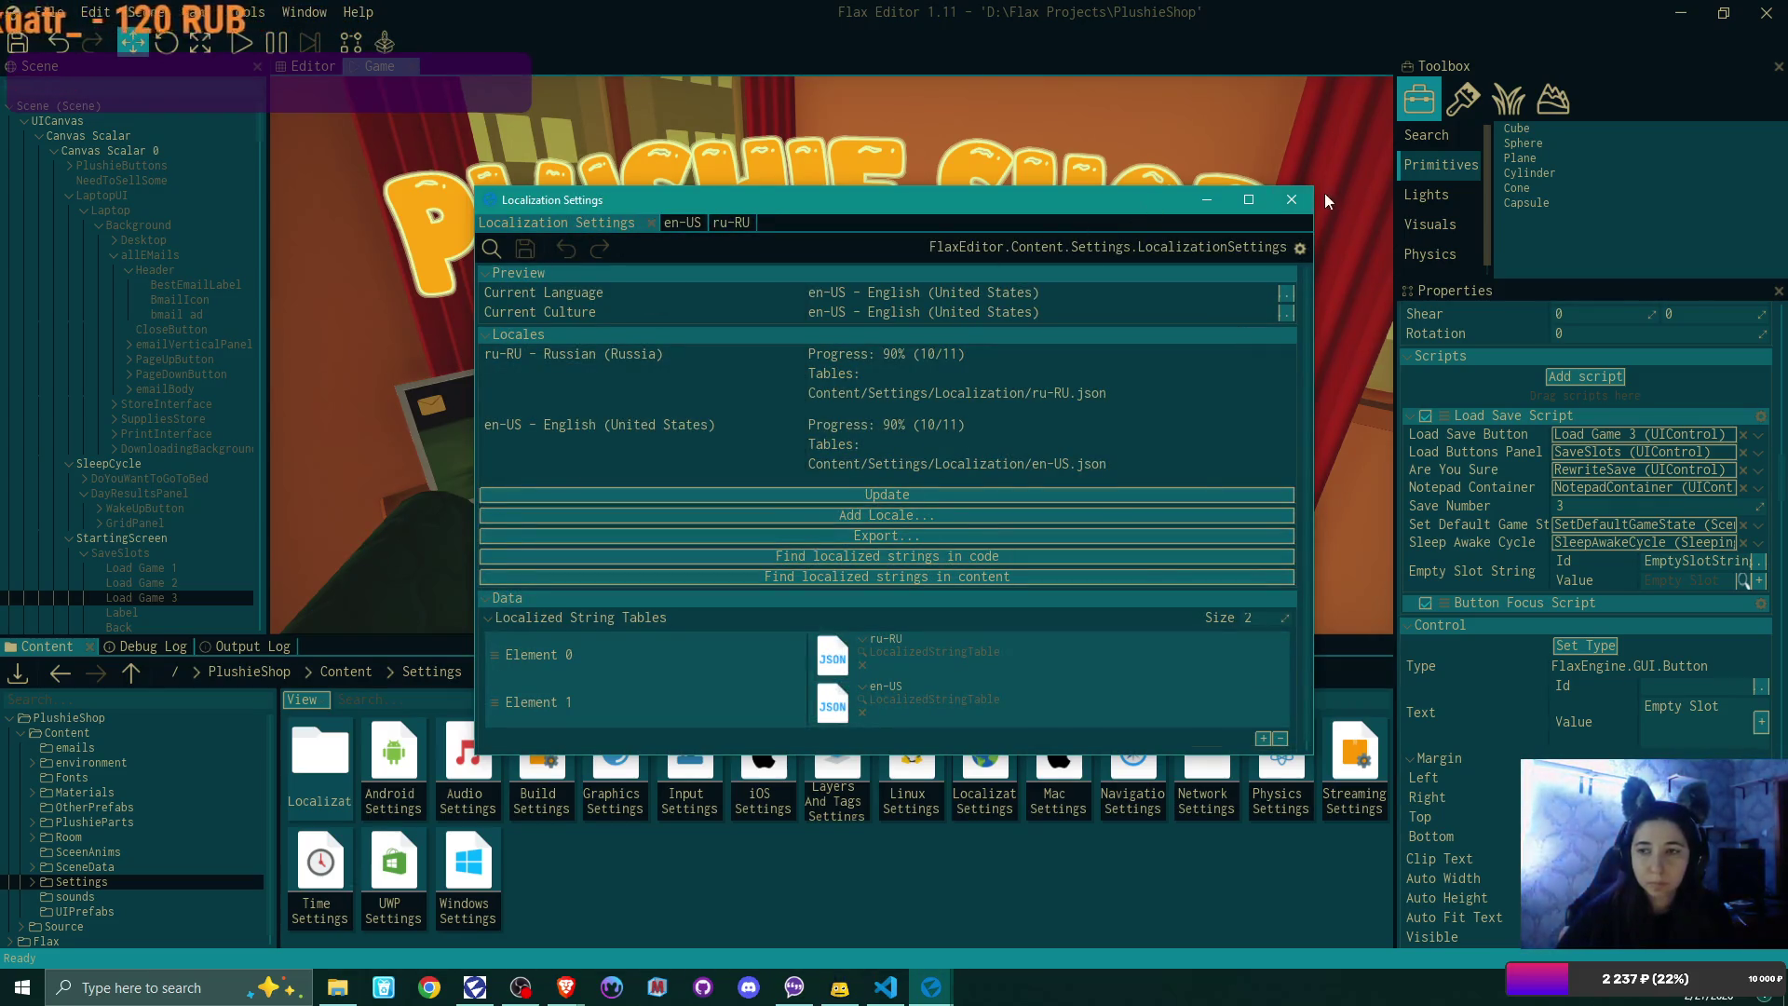
# Step: Play-test in Russian and confirm the New Game save slots read Пустой Слот, then stop
pyautogui.click(1291, 199)
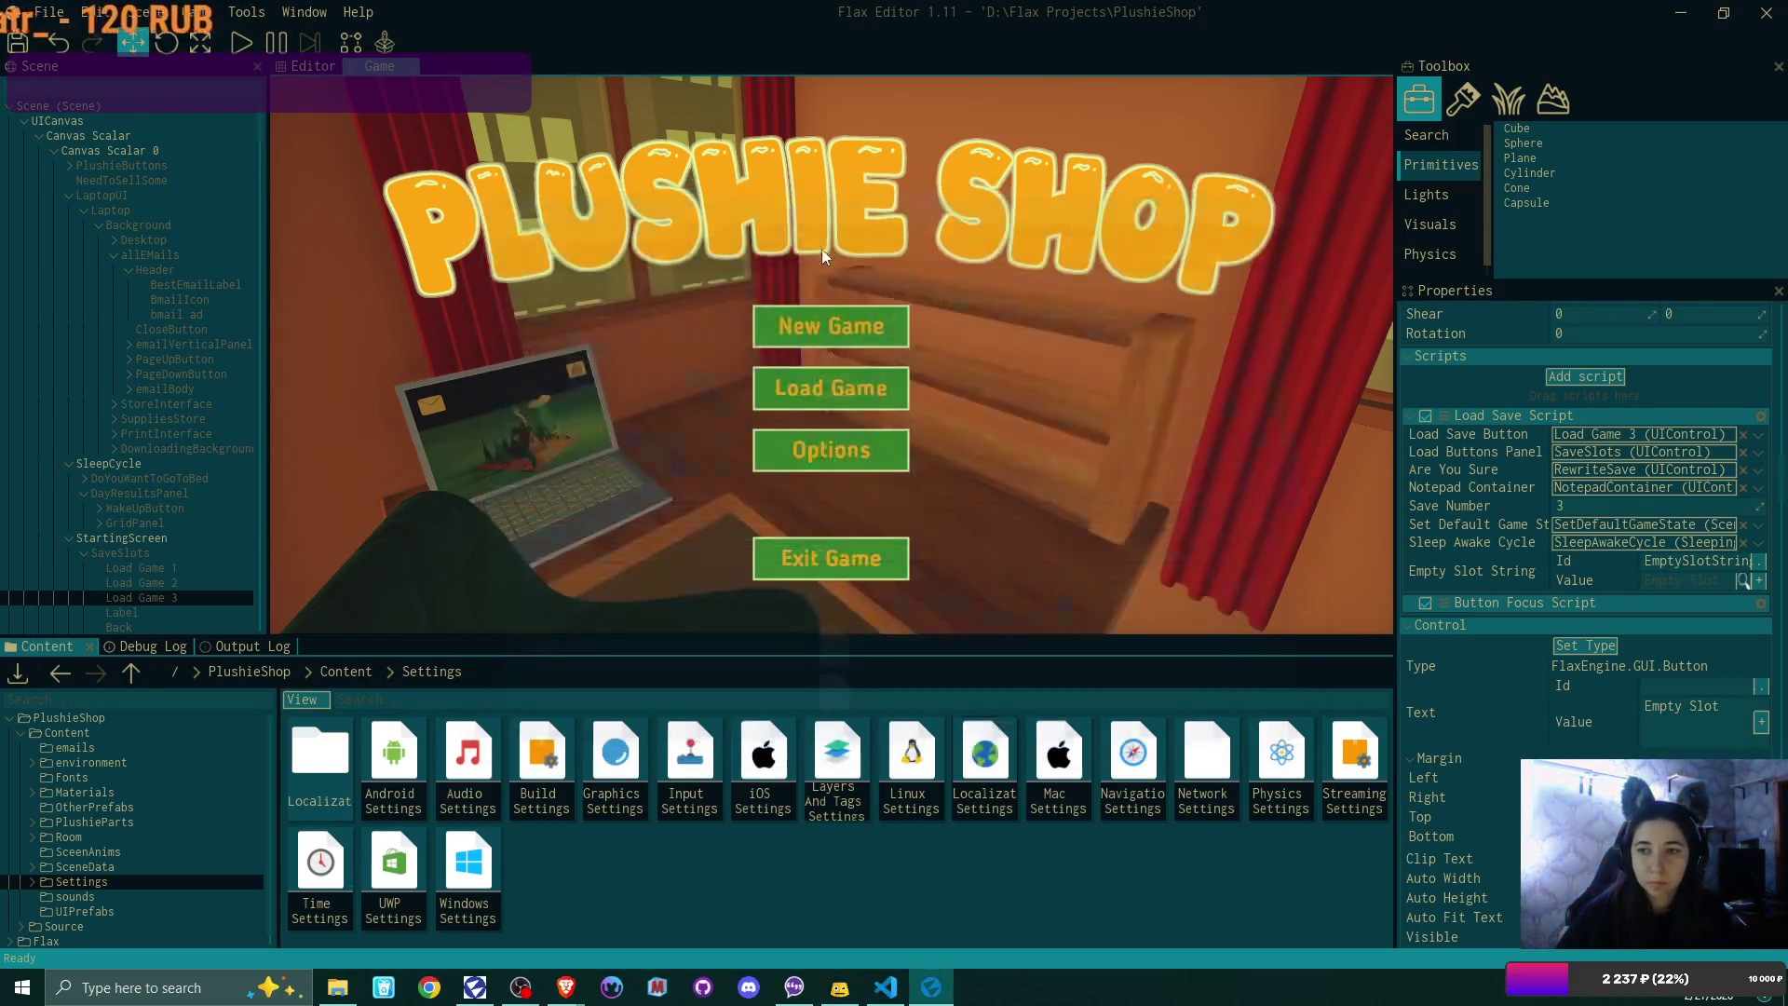
pyautogui.click(241, 42)
pyautogui.click(829, 449)
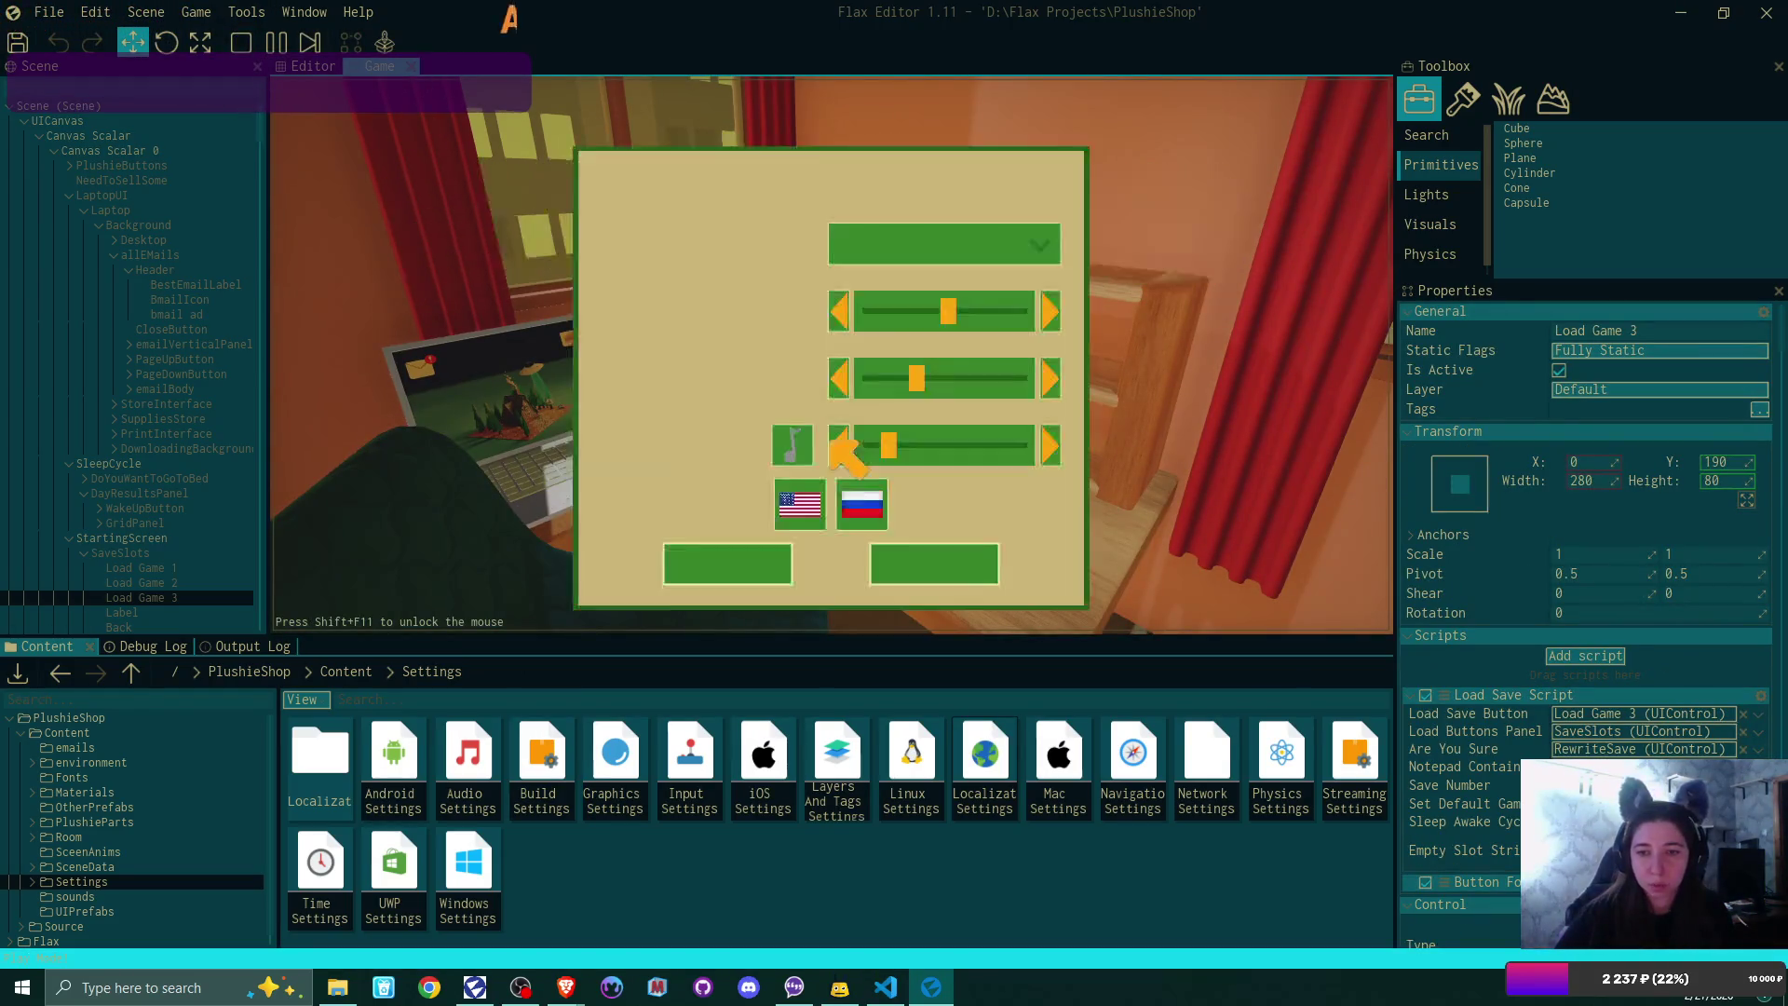
pyautogui.click(862, 503)
pyautogui.click(764, 564)
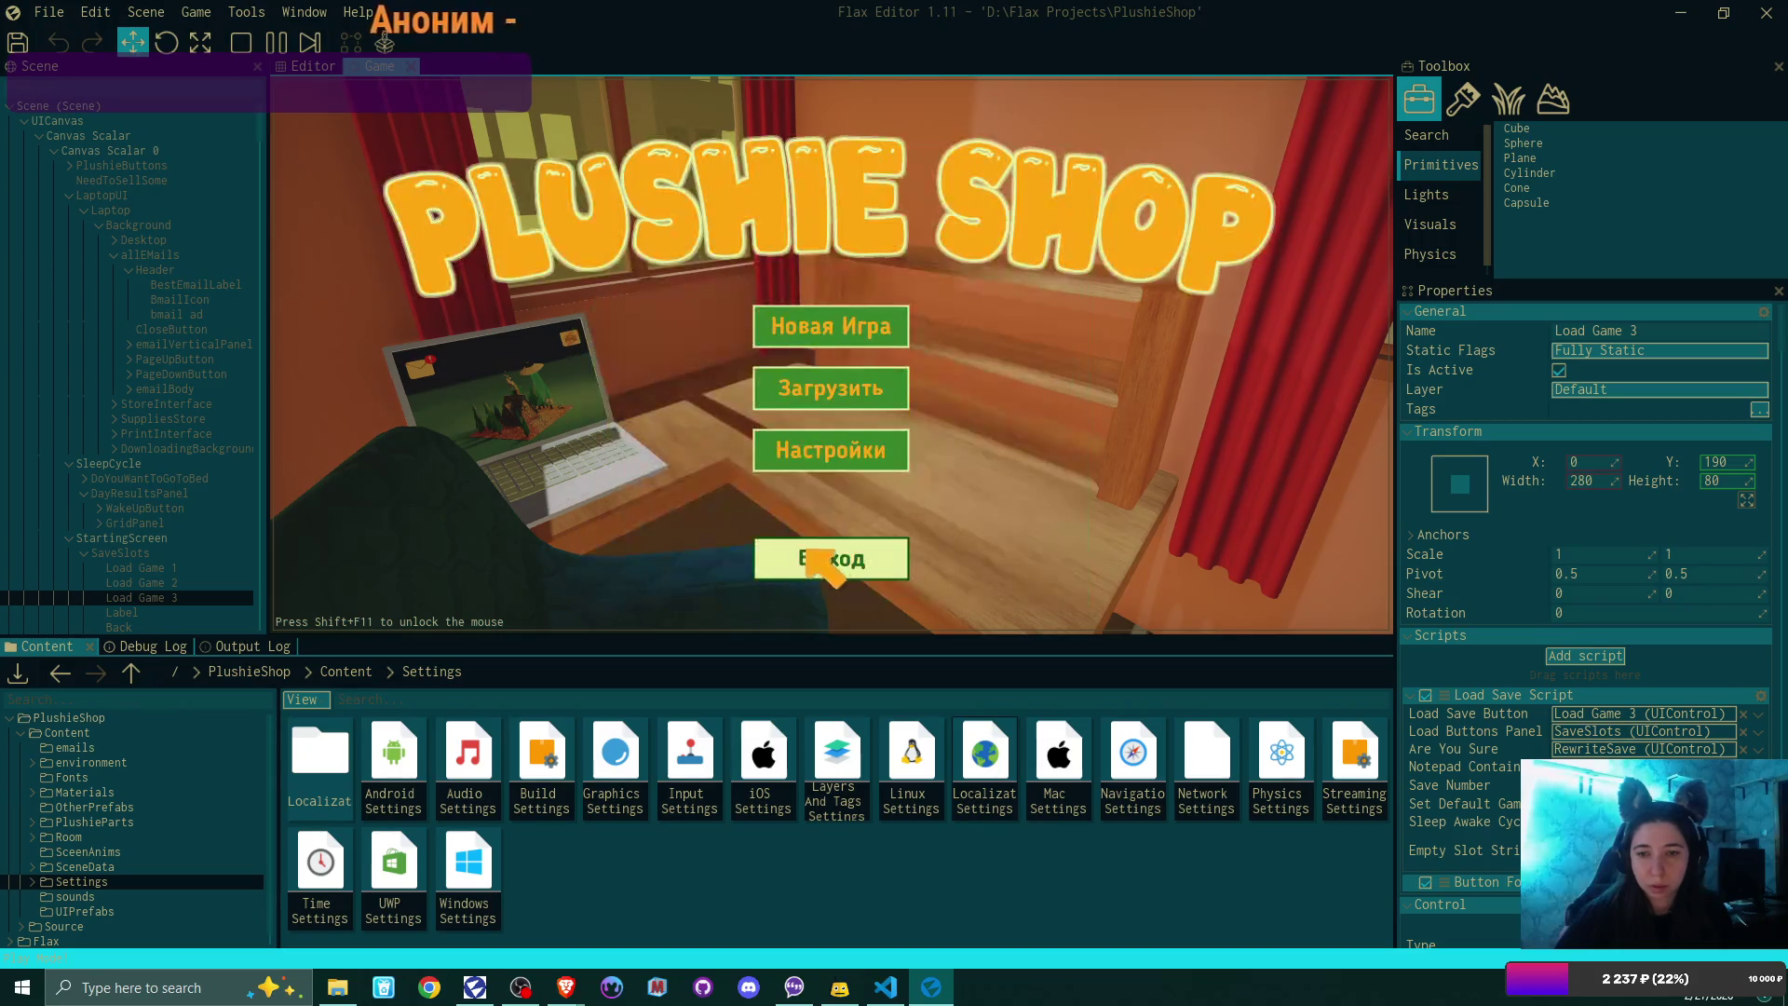
pyautogui.click(894, 328)
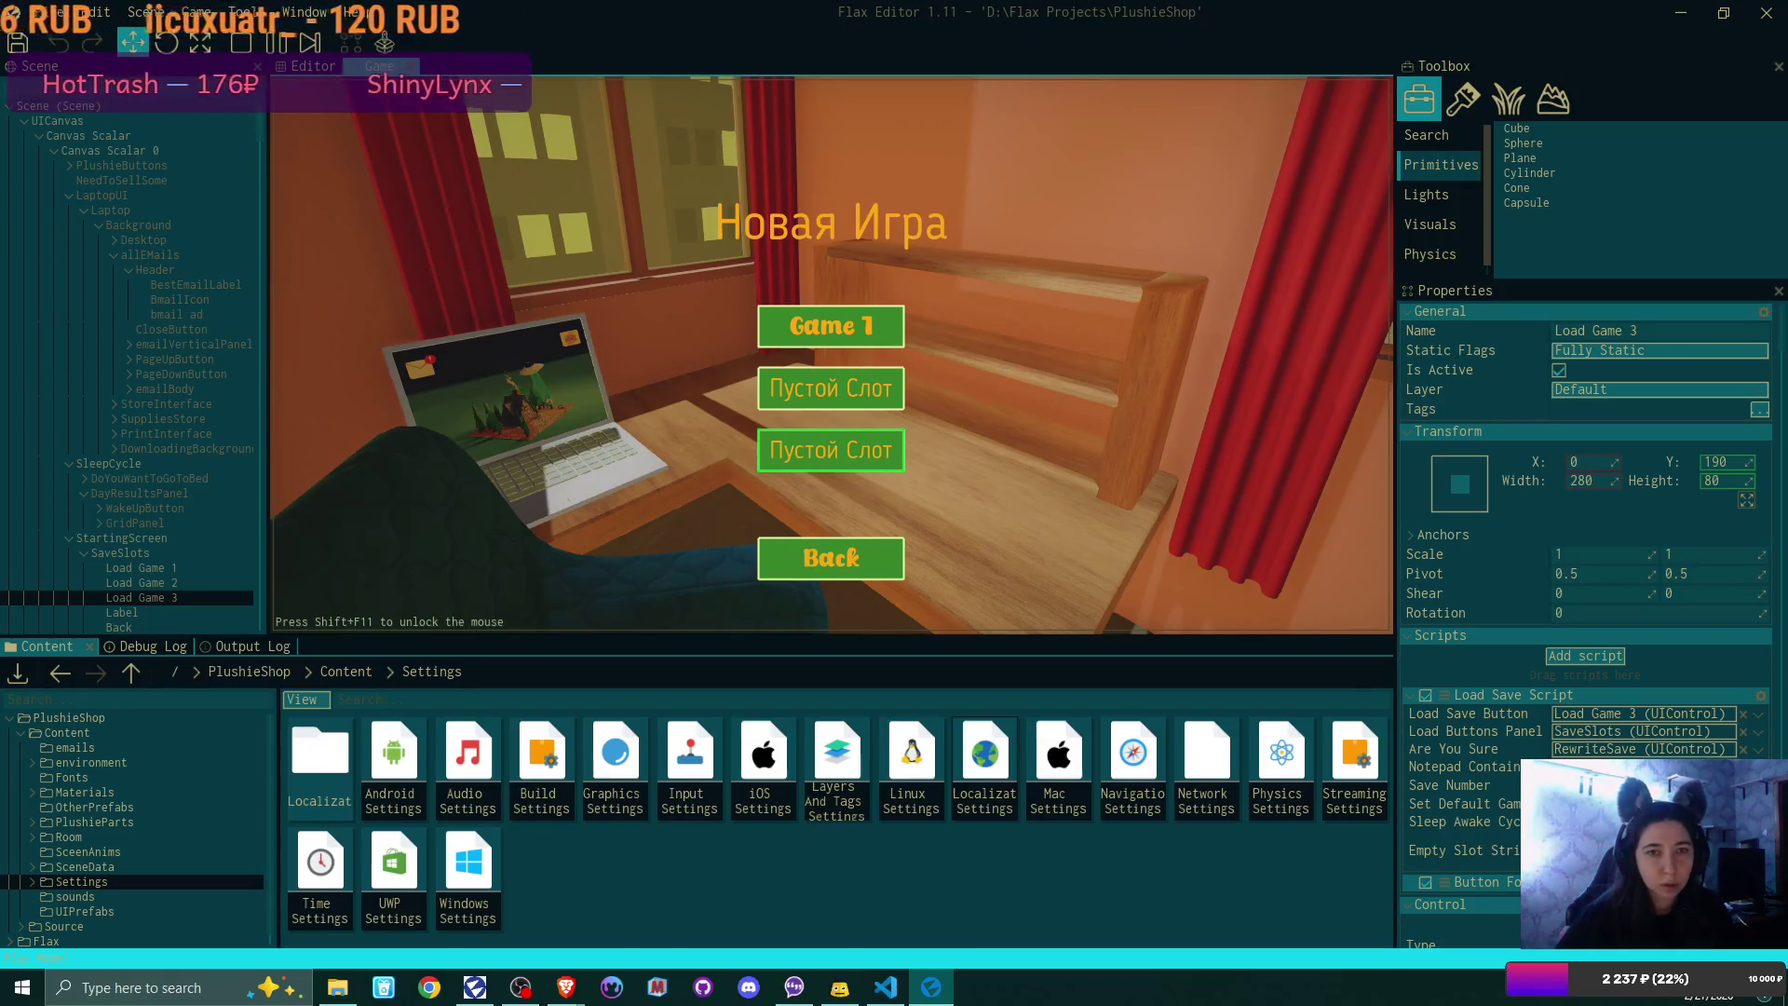
pyautogui.press('F5')
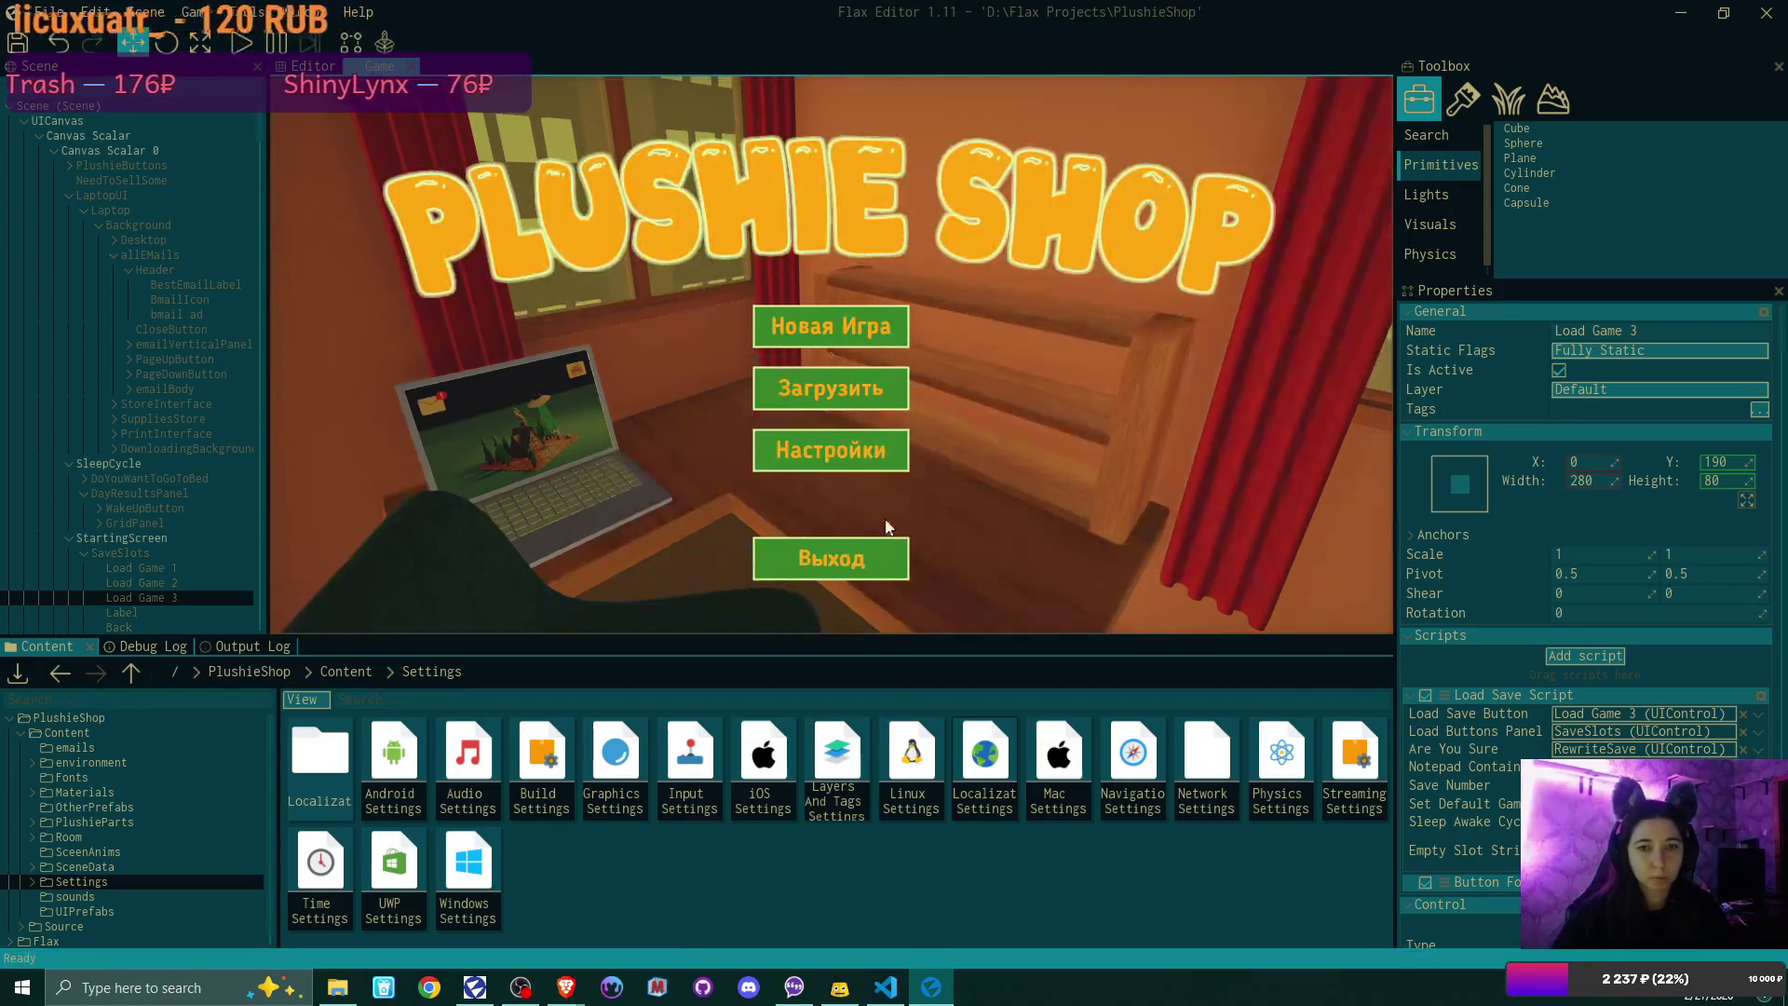
# Step: Replay the game, reapply options to return the menu to English, then stop
pyautogui.click(240, 42)
pyautogui.click(843, 449)
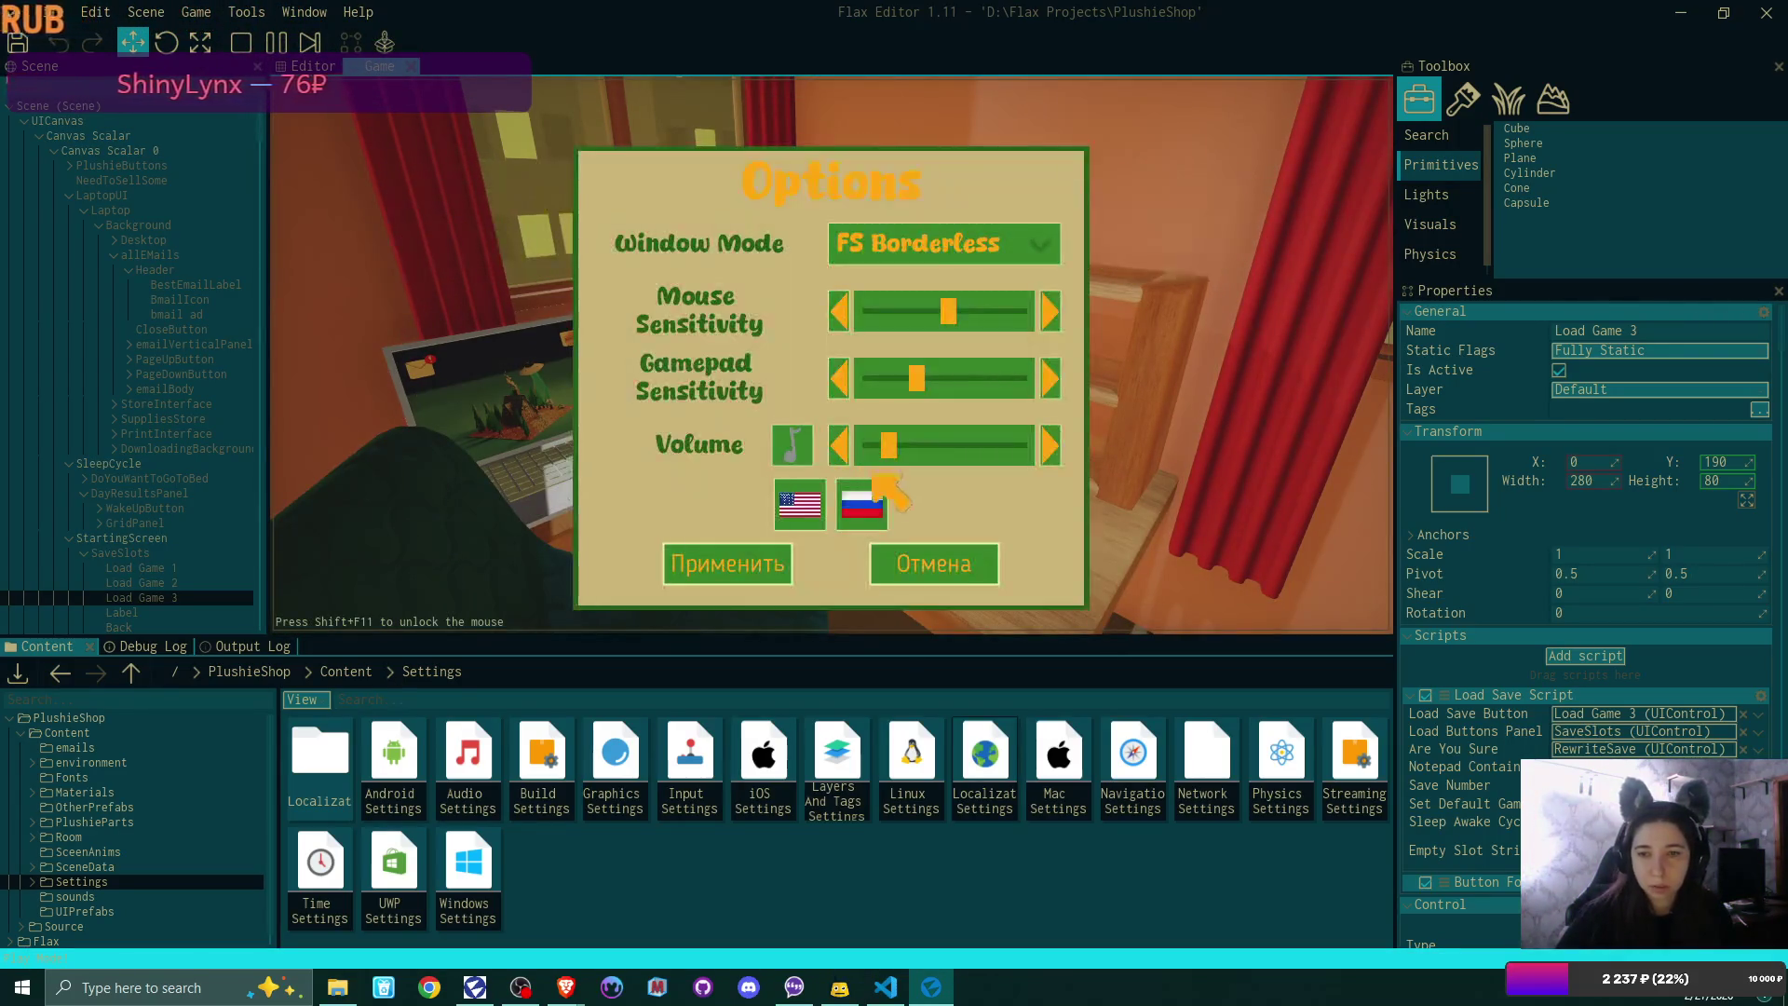
pyautogui.click(752, 553)
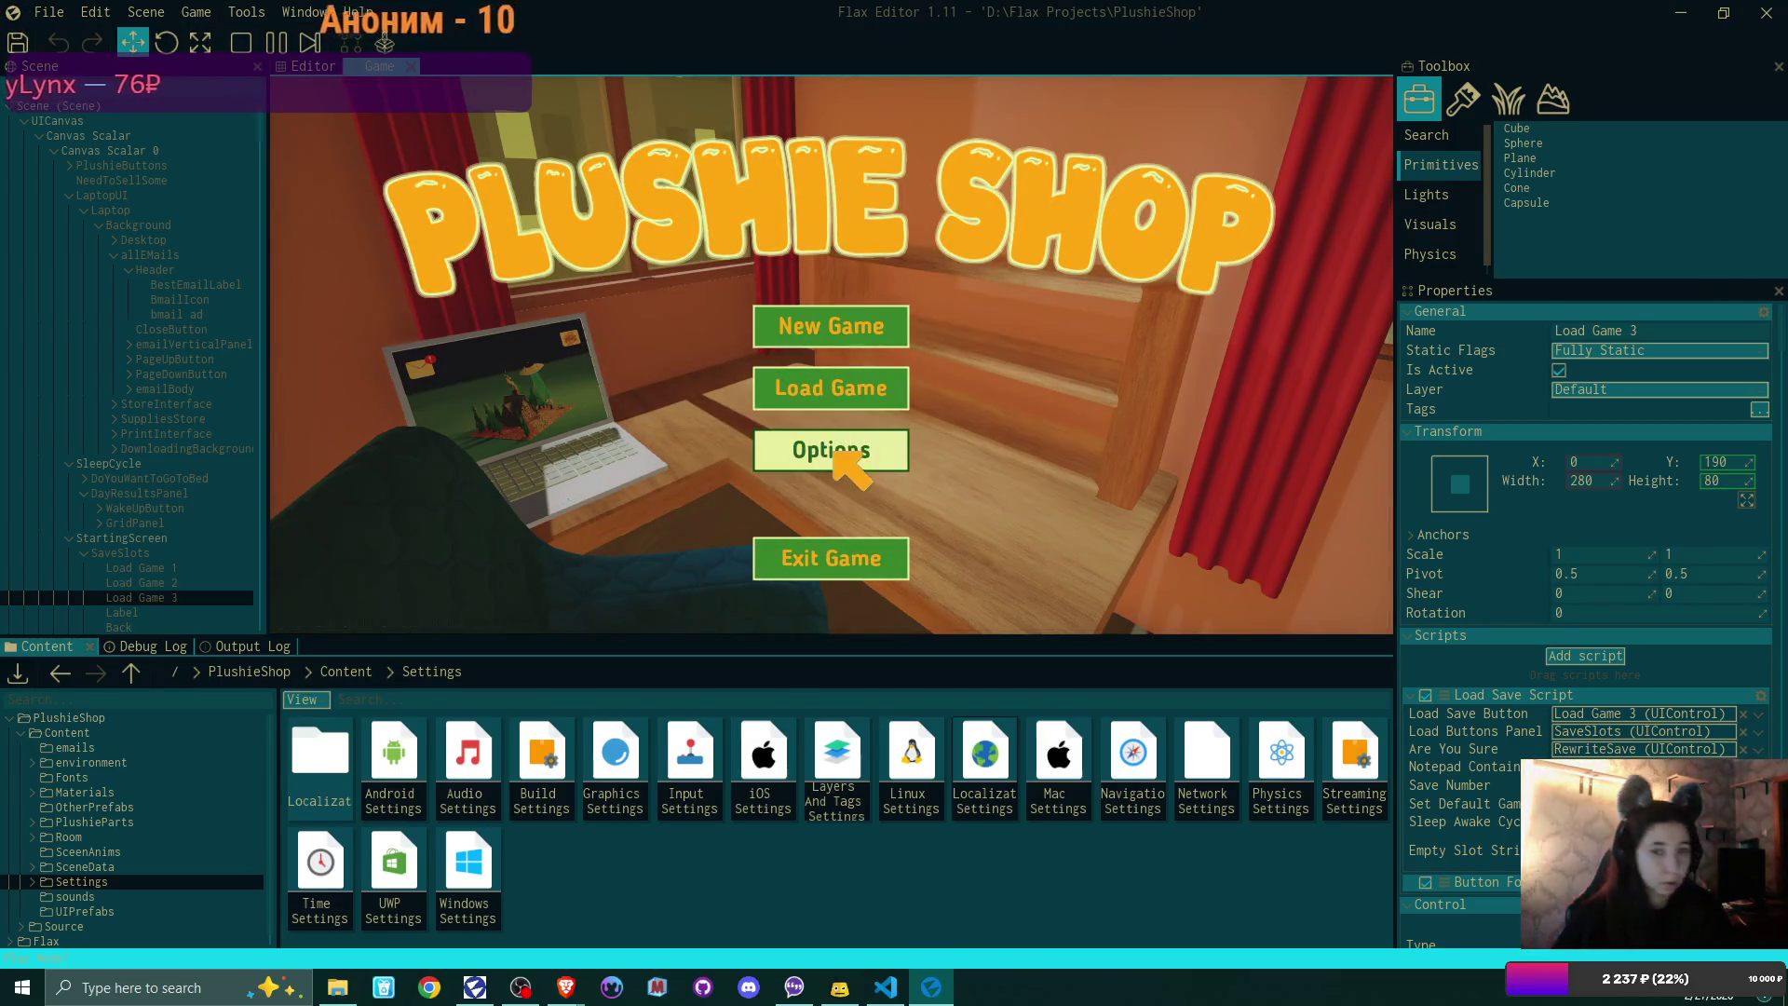
pyautogui.press('F5')
# Step: Select the Back control in the Scene tree to inspect its properties
pyautogui.click(159, 627)
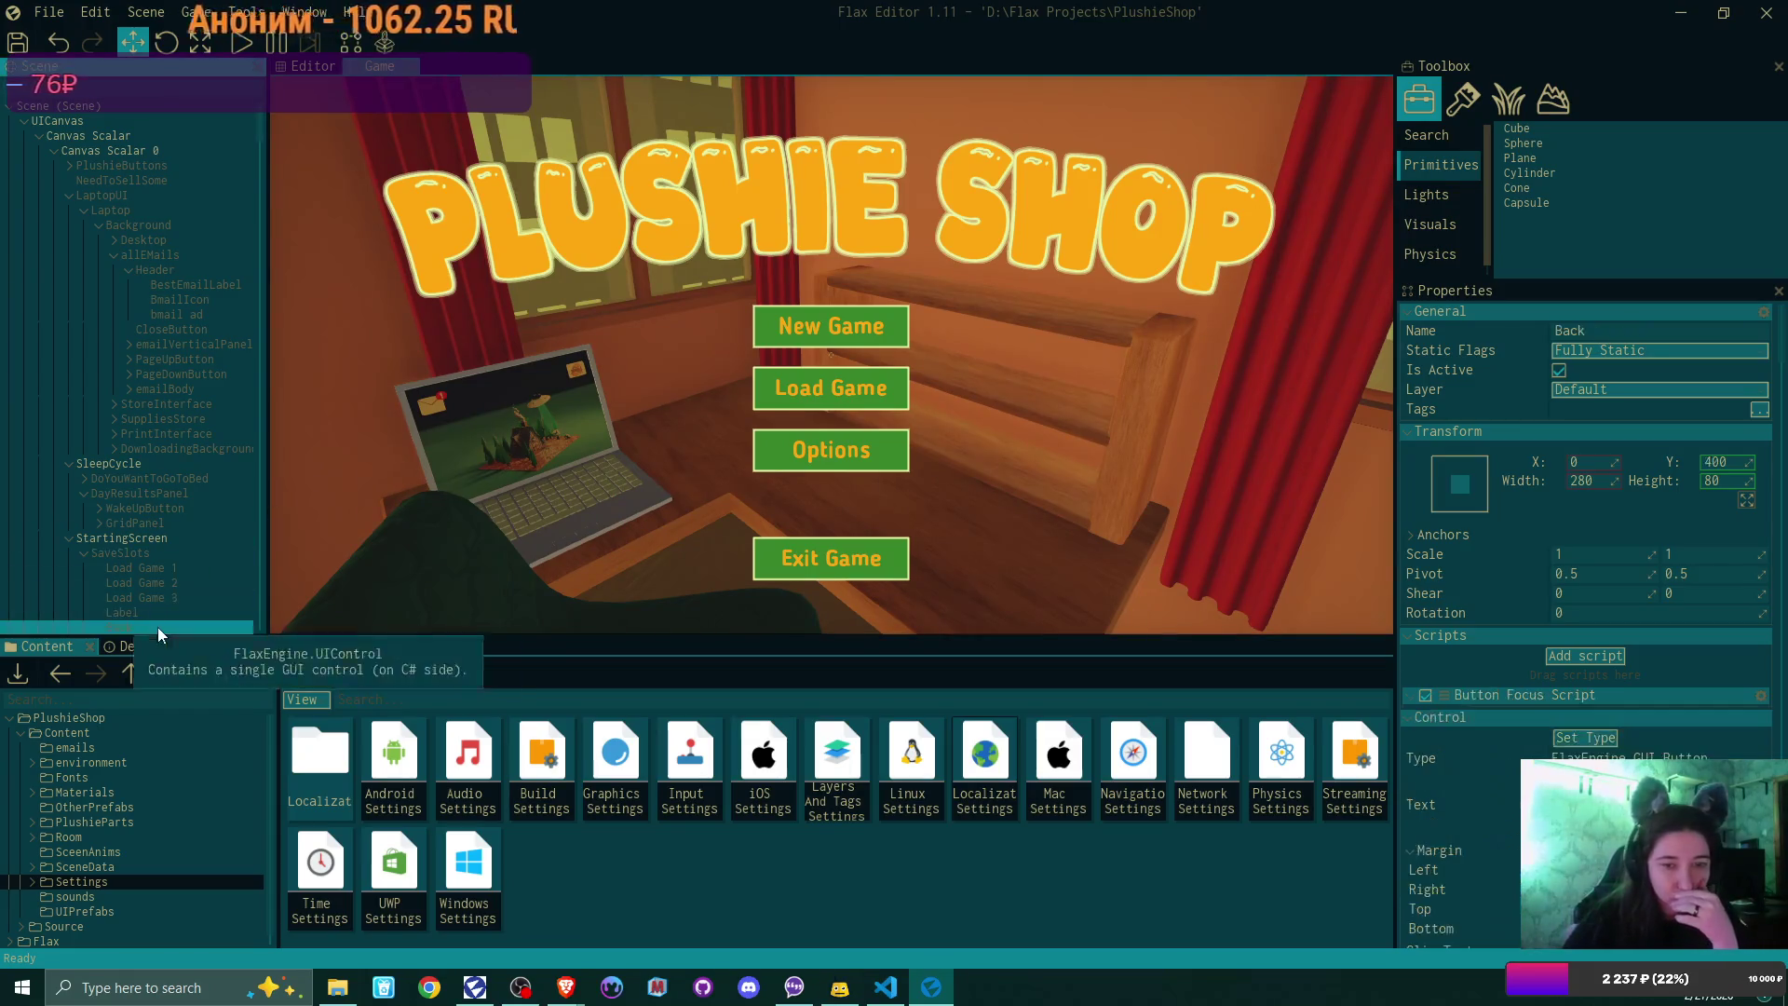
pyautogui.scroll(-1, 1663, 662)
pyautogui.scroll(-3, 1663, 661)
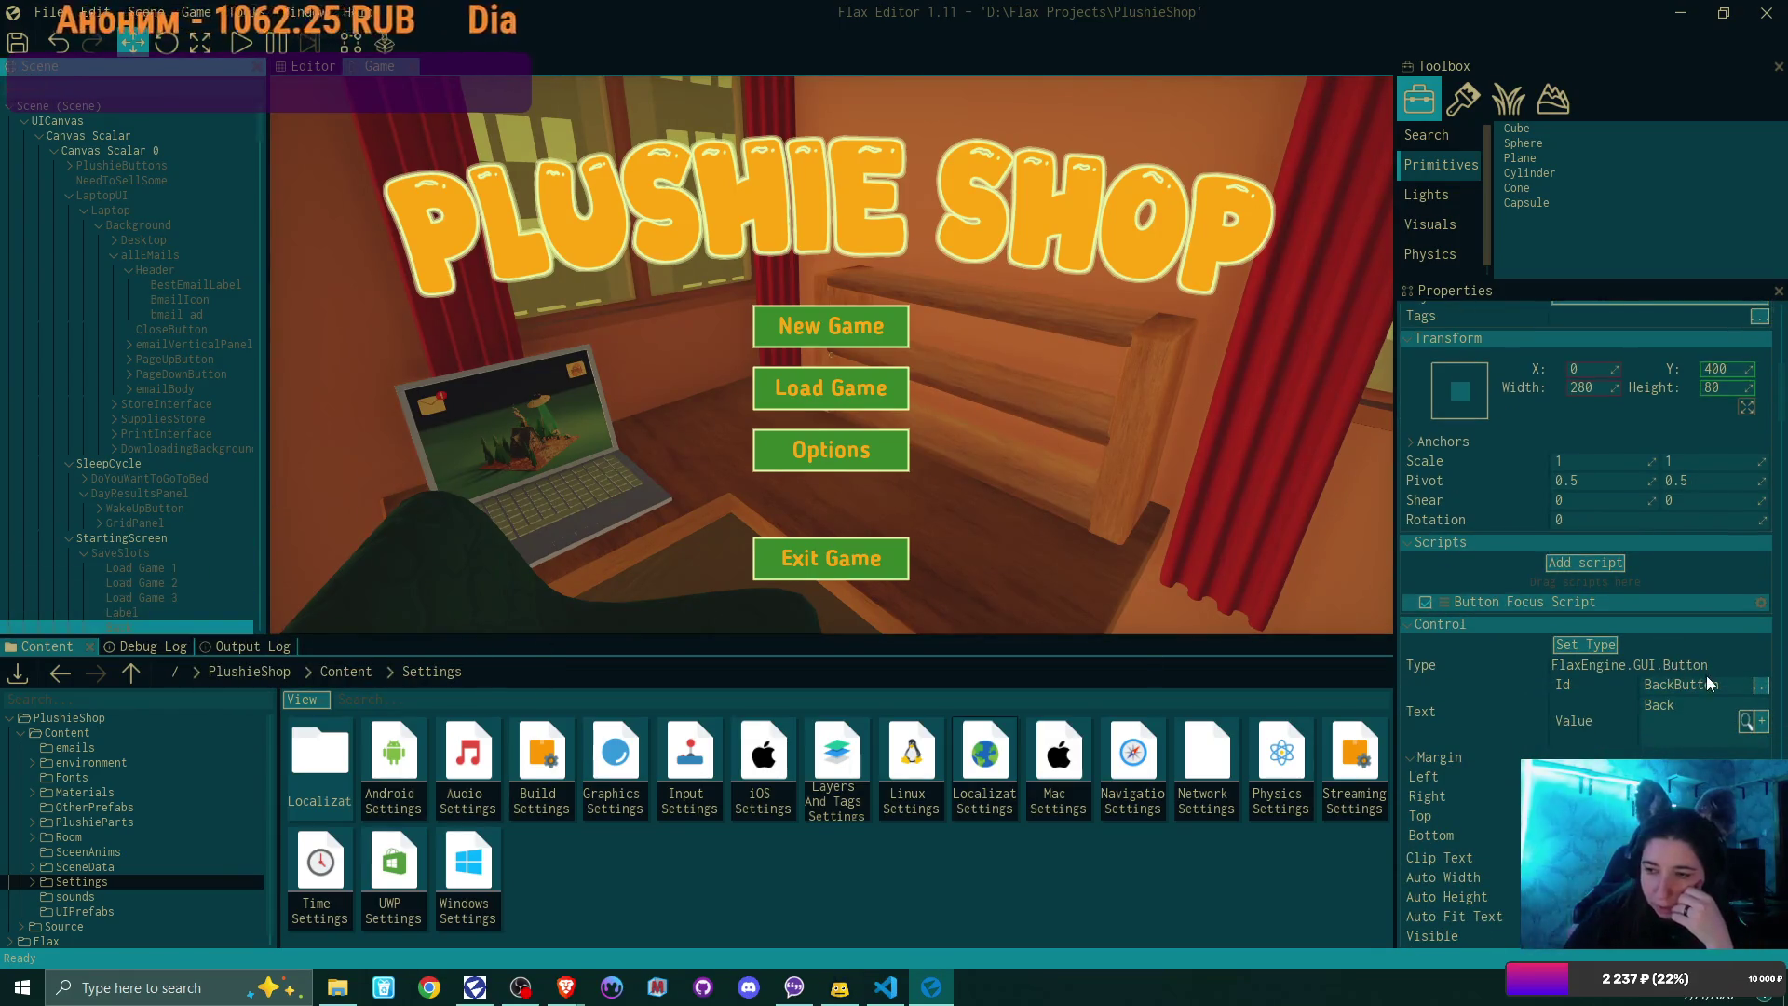
pyautogui.doubleClick(986, 759)
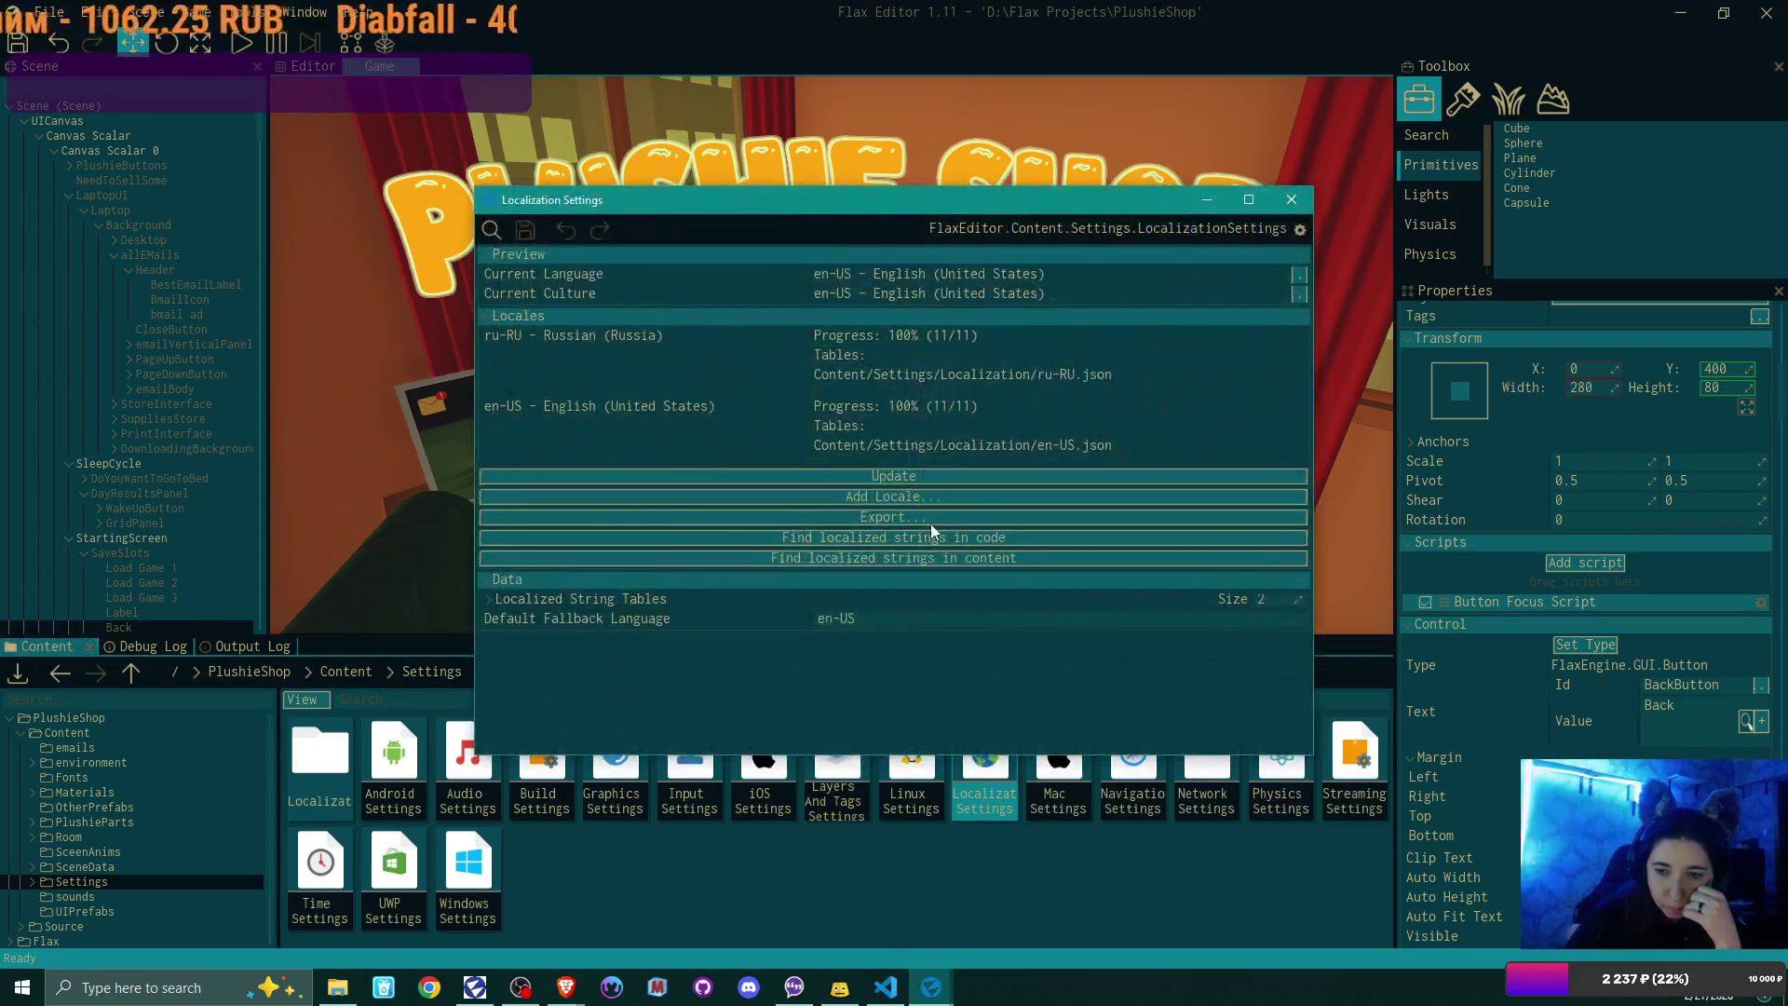
pyautogui.click(628, 600)
pyautogui.doubleClick(834, 631)
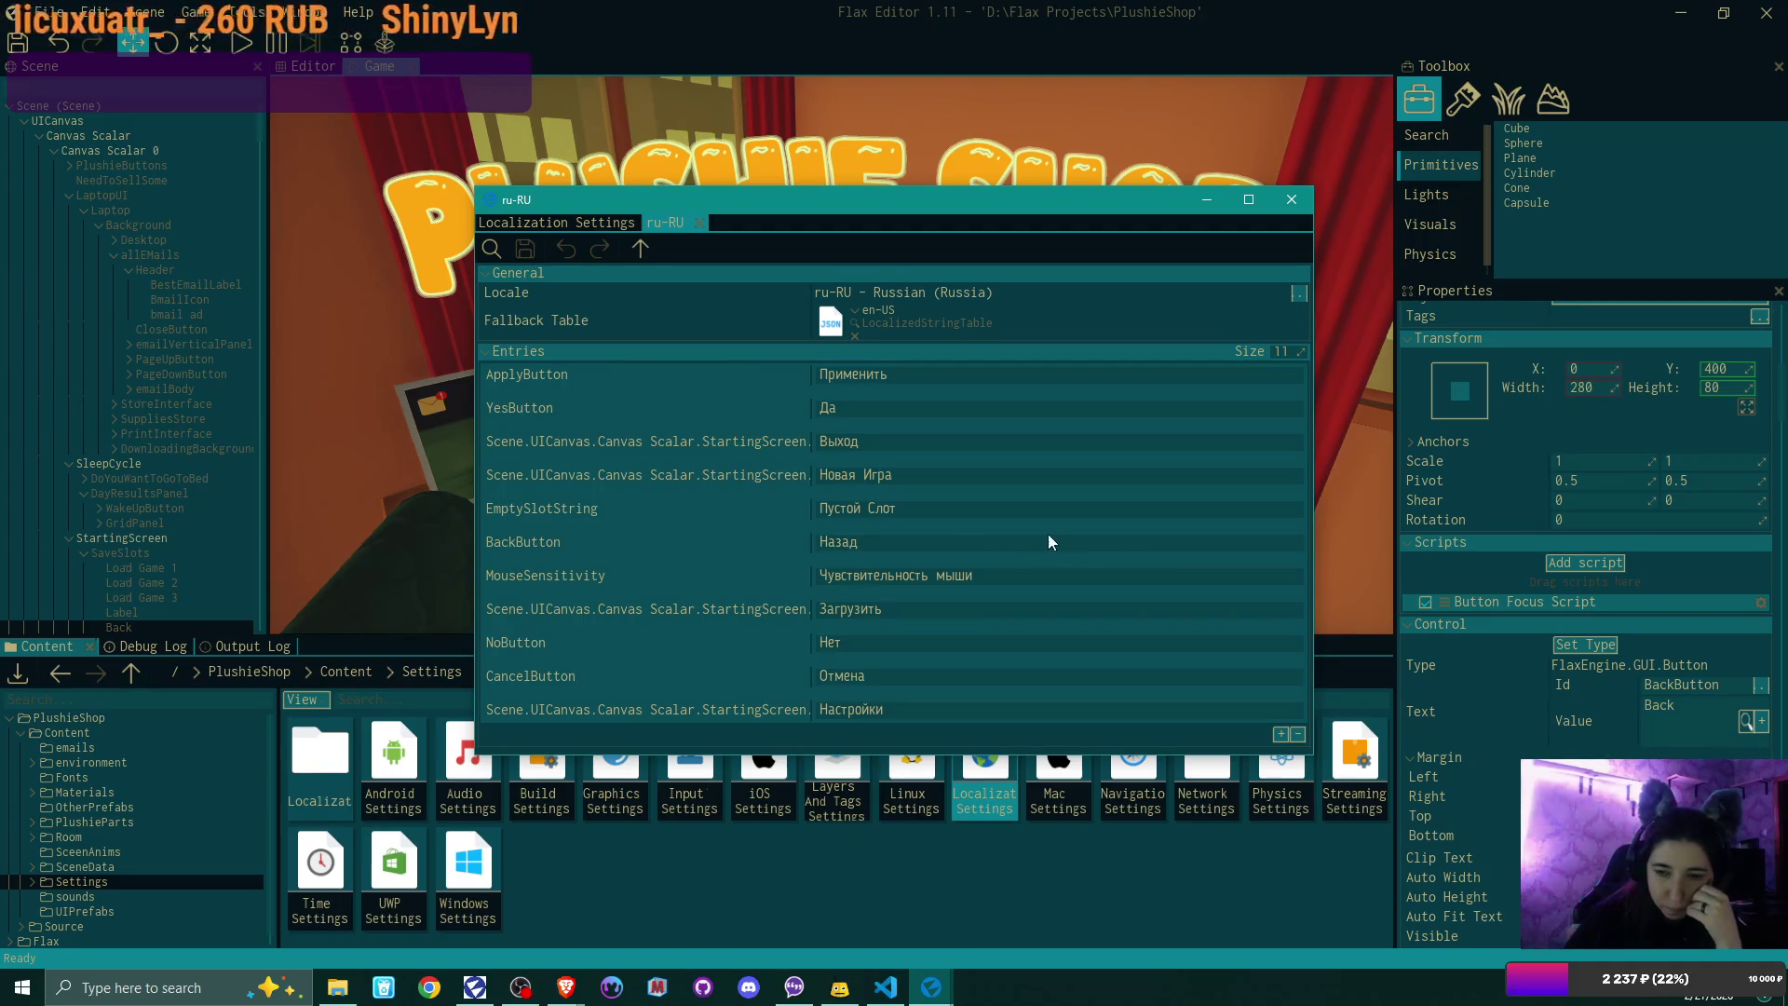
pyautogui.click(698, 223)
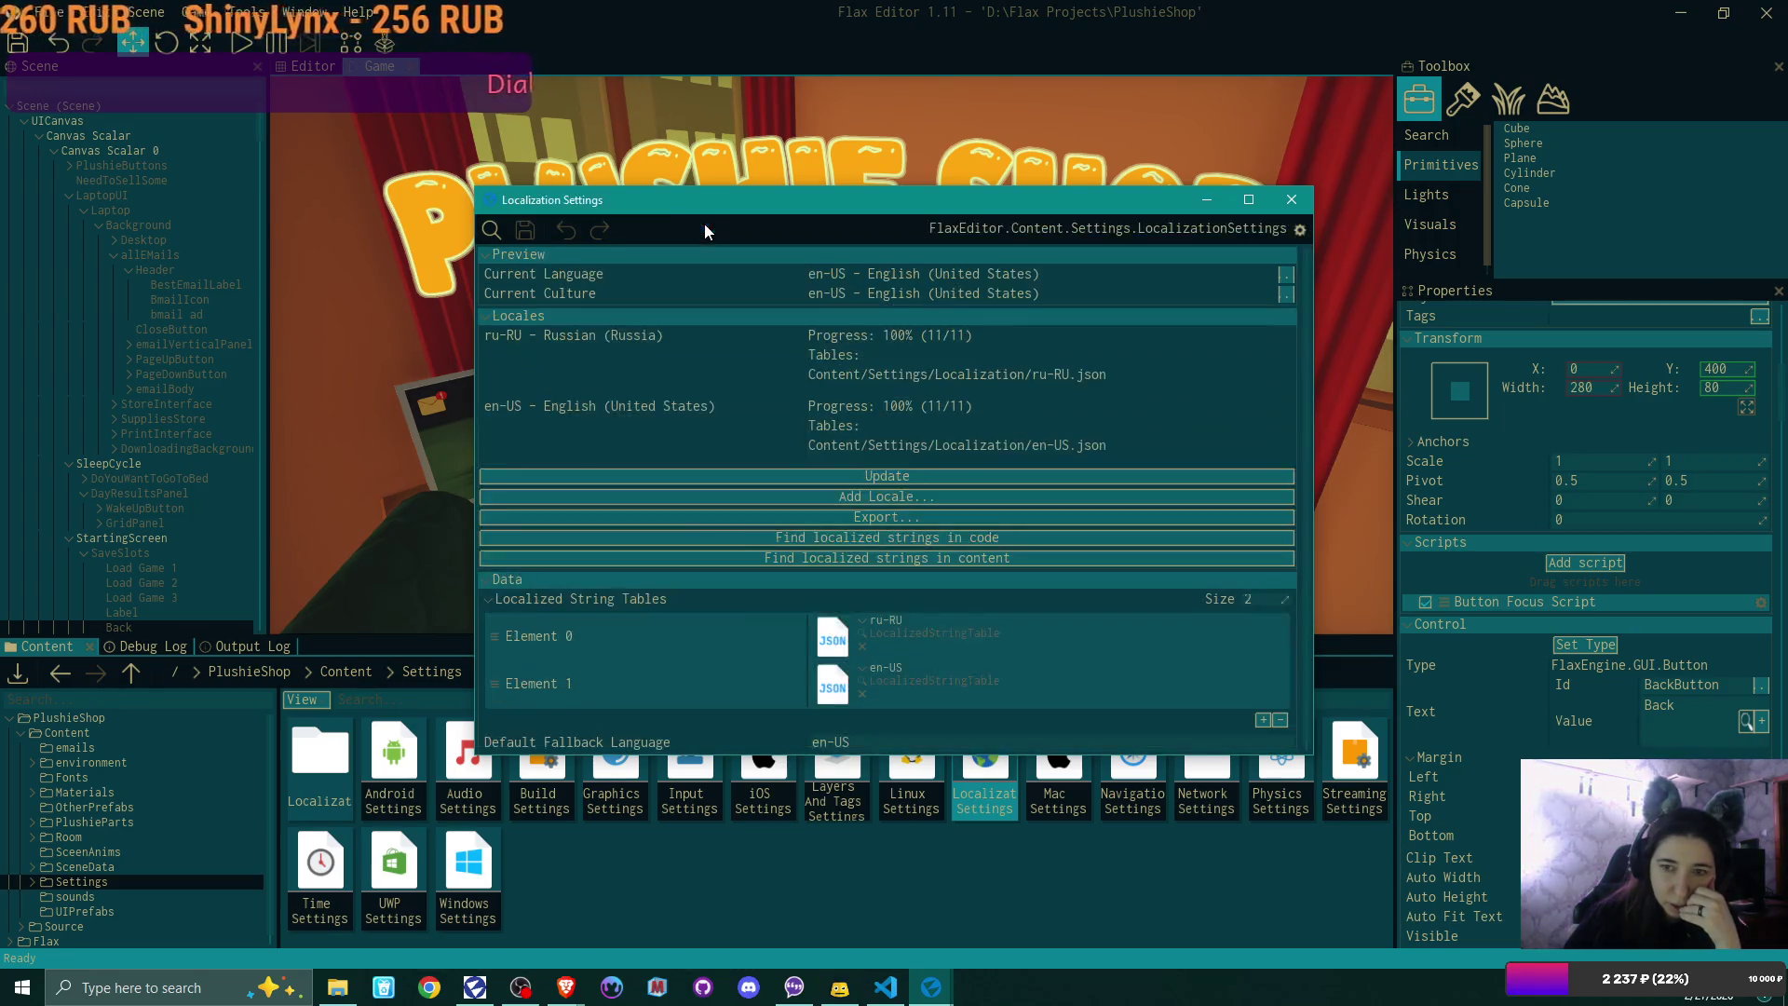
pyautogui.click(1294, 199)
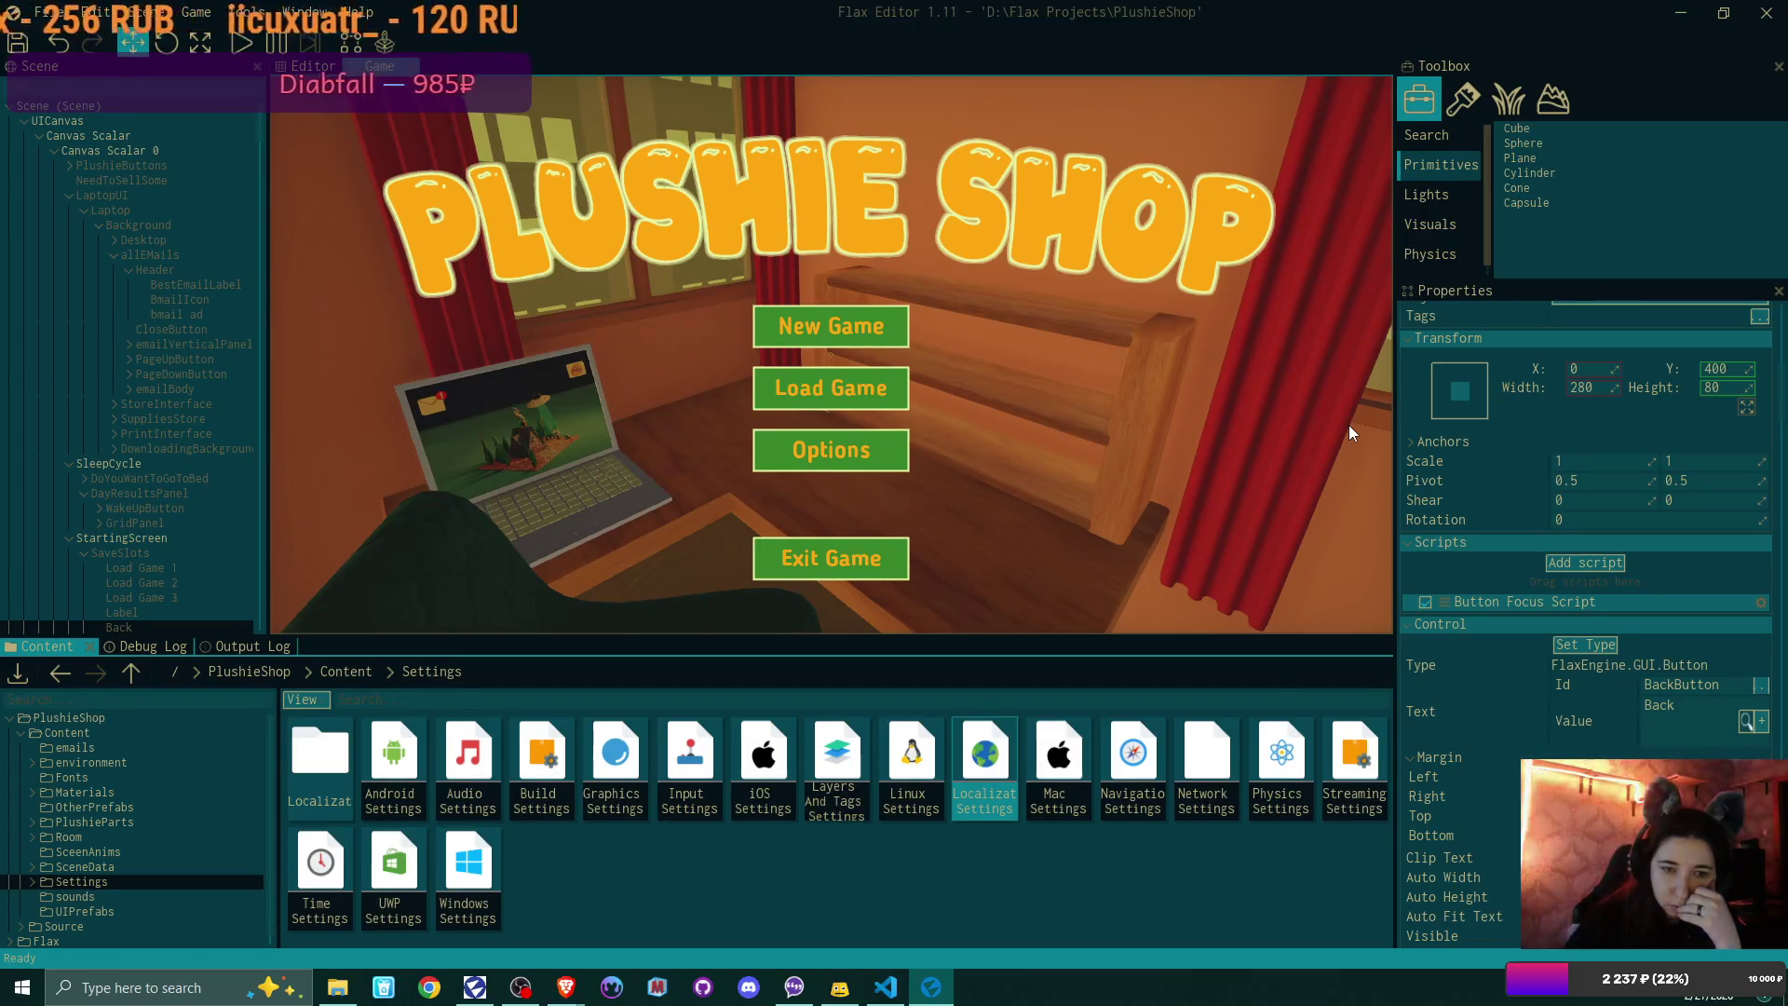
pyautogui.scroll(-3, 175, 430)
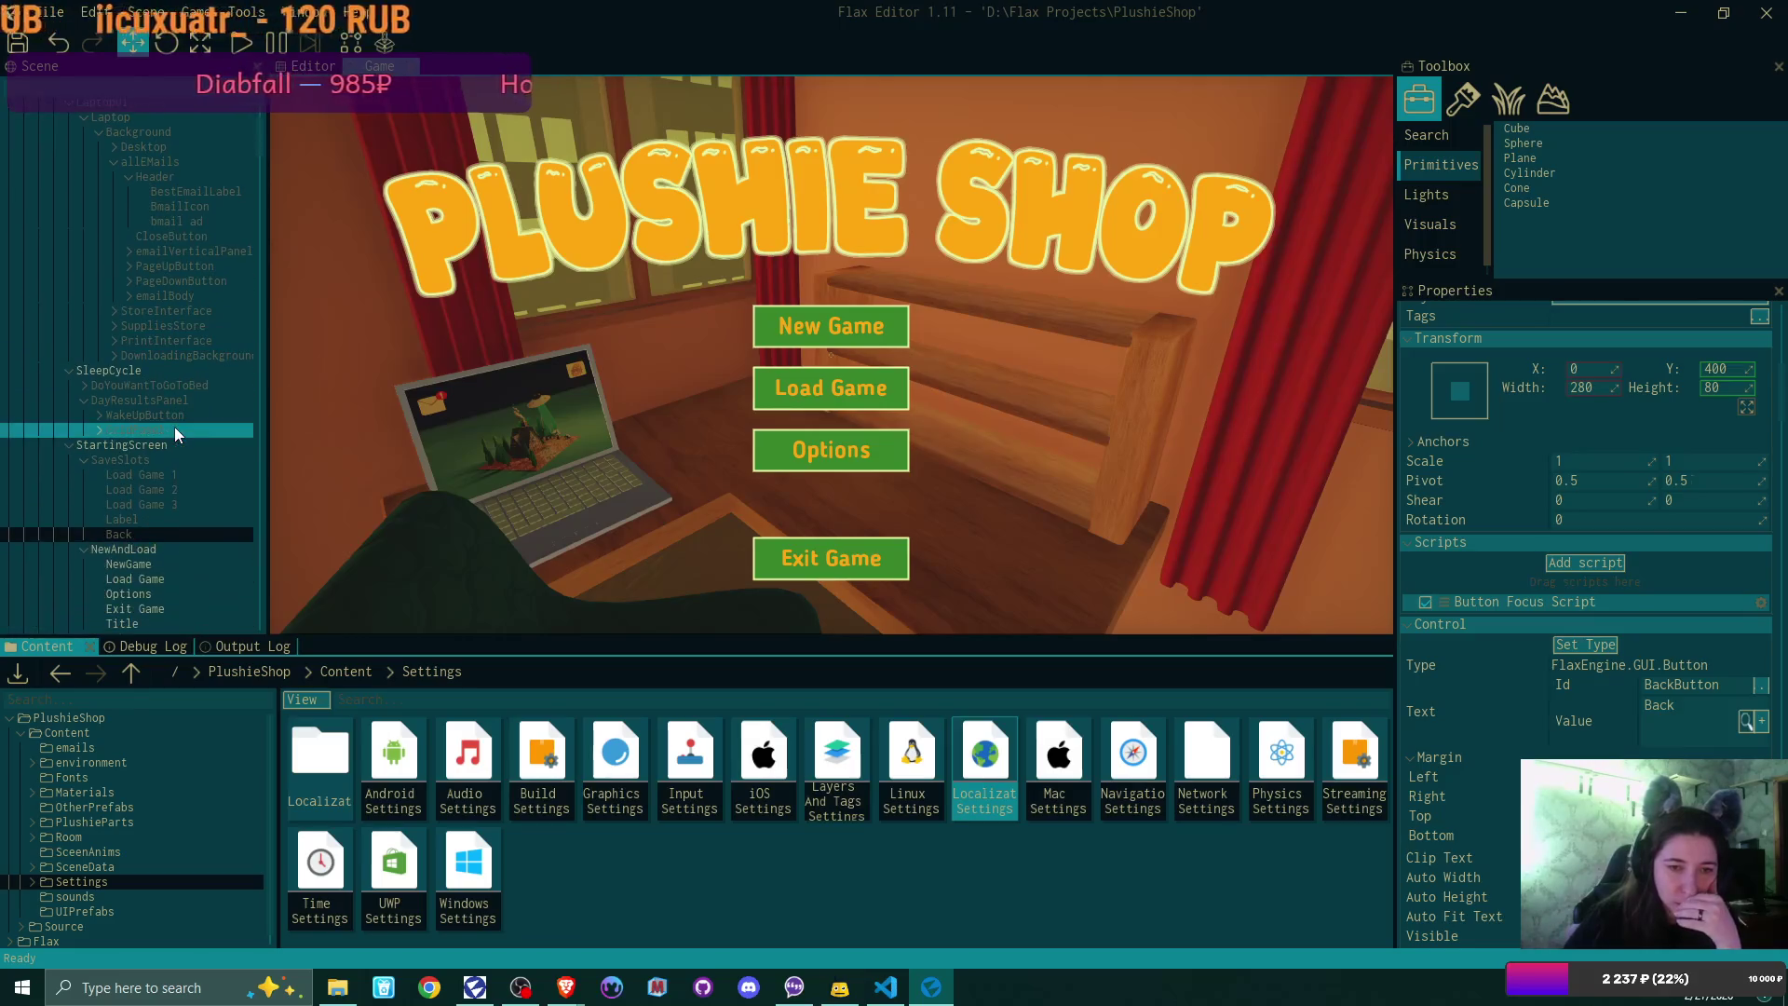
pyautogui.scroll(-3, 175, 427)
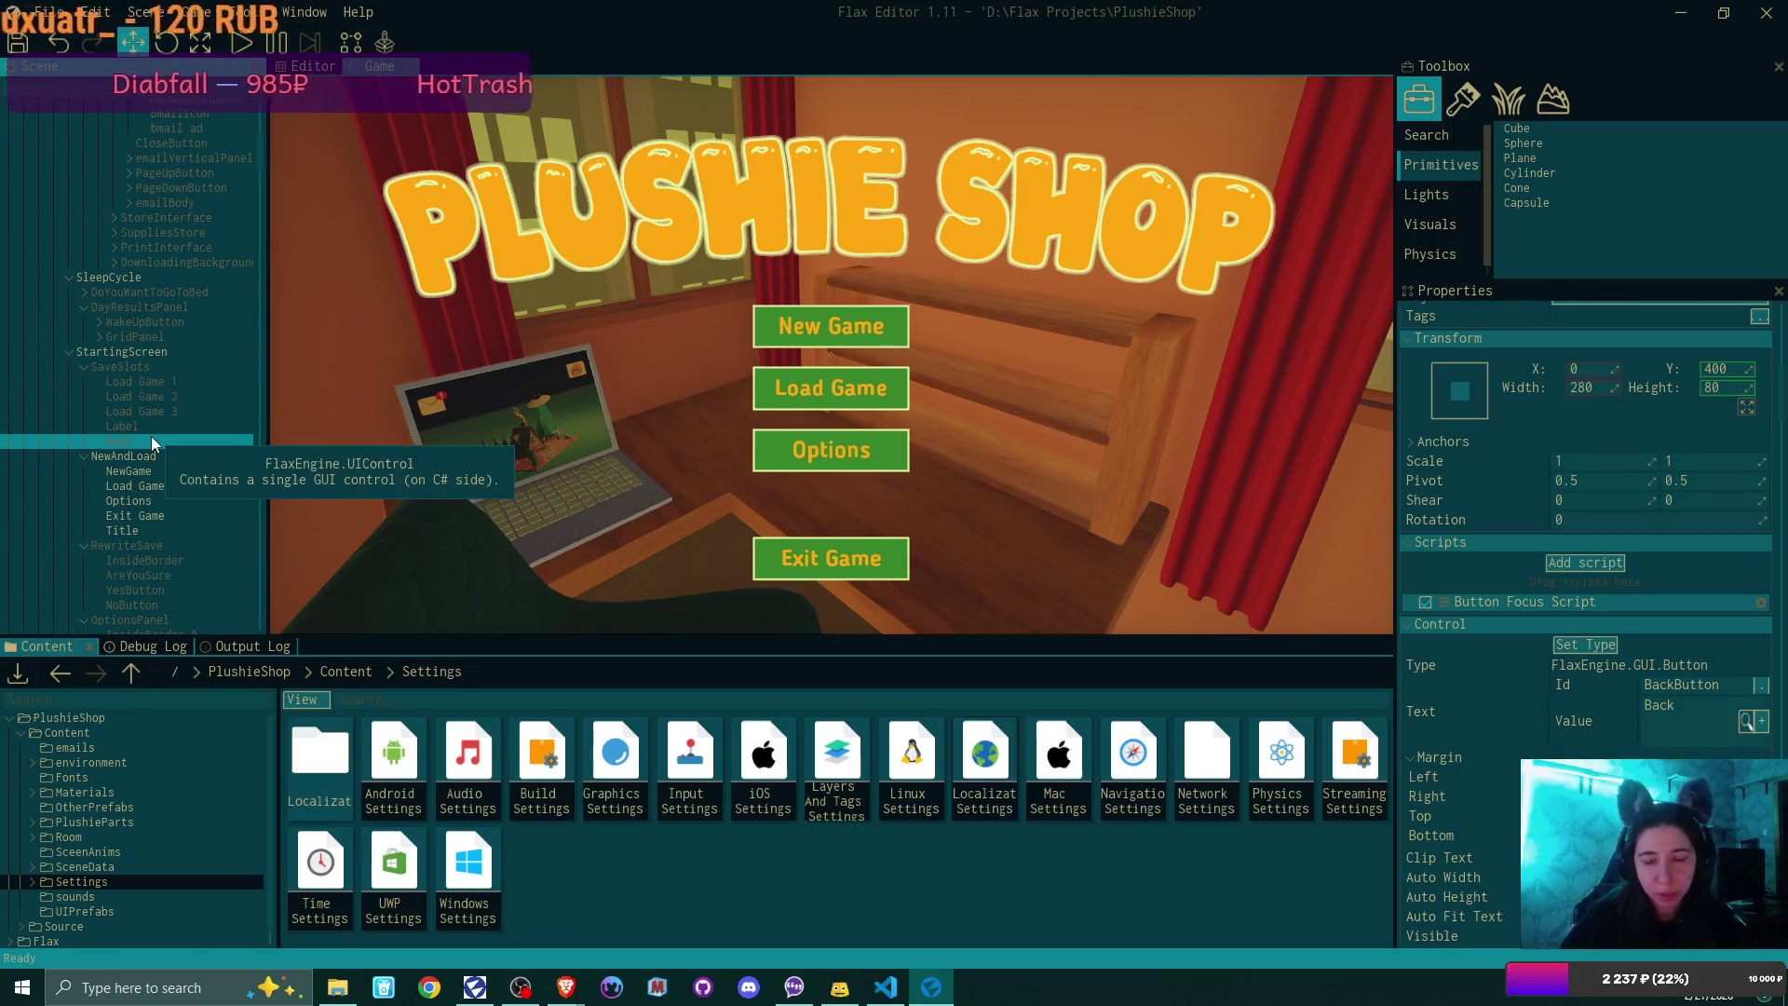
# Step: Switch to VS Code and search the whole project for 'Back'
pyautogui.click(884, 994)
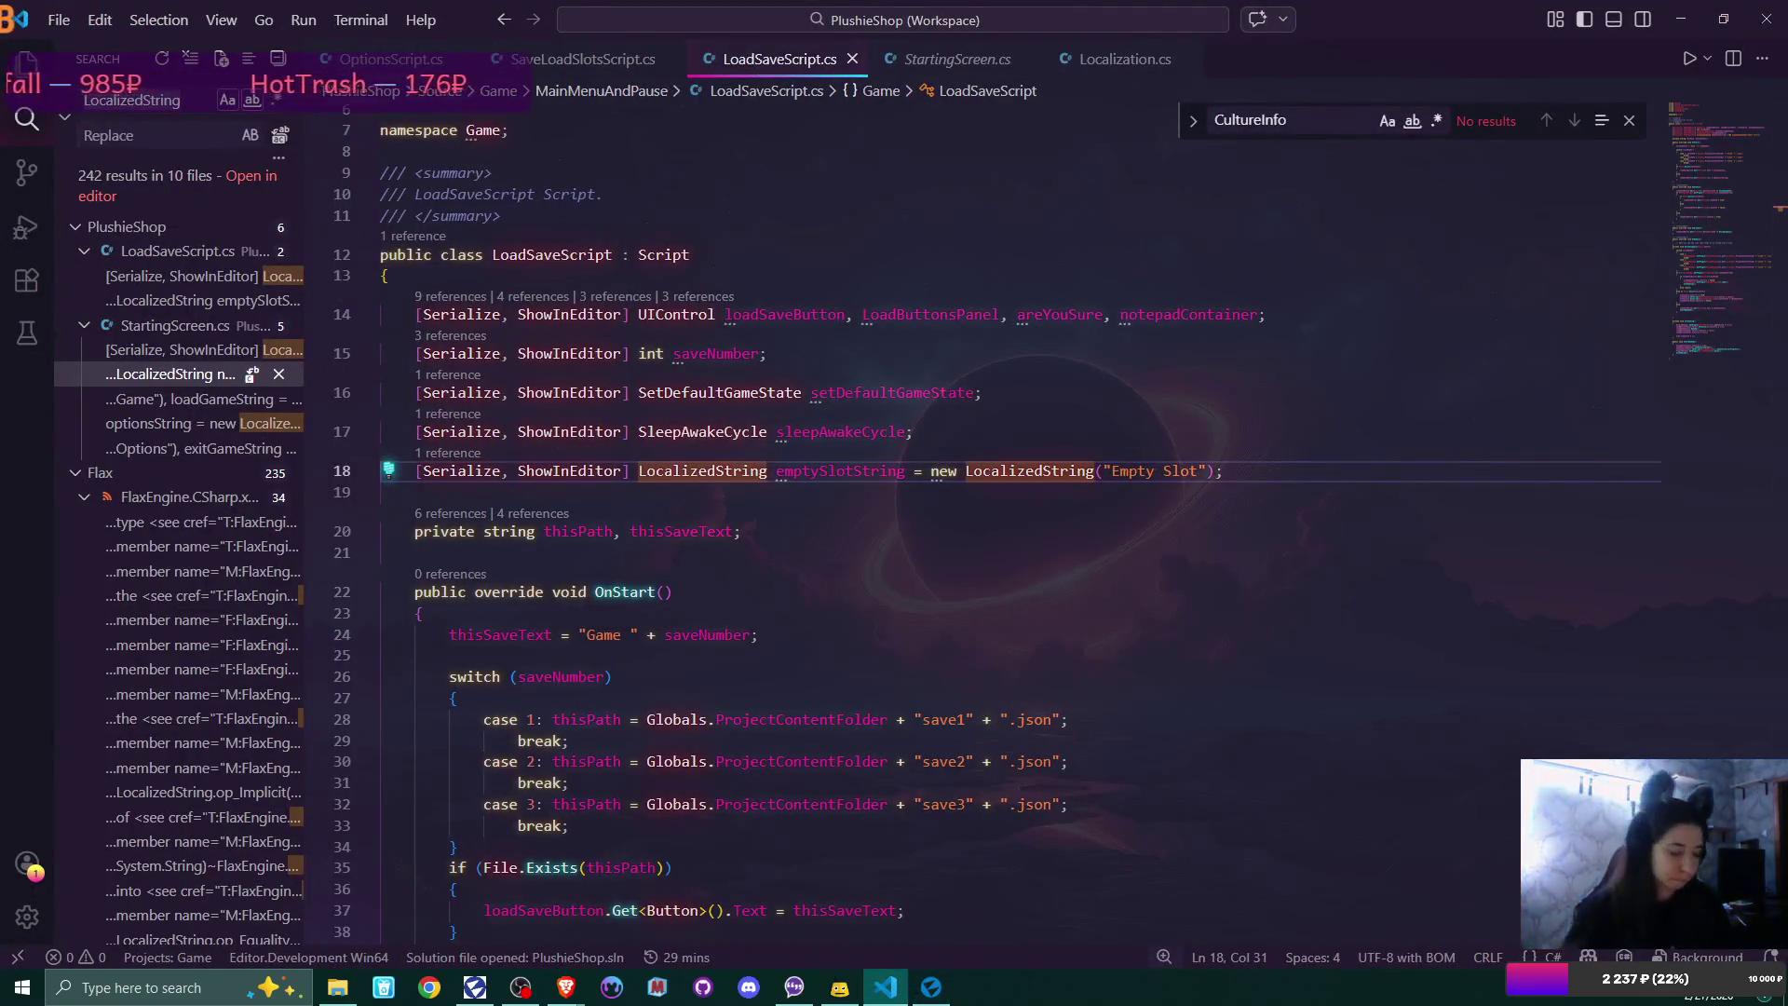
pyautogui.write('Ифсл')
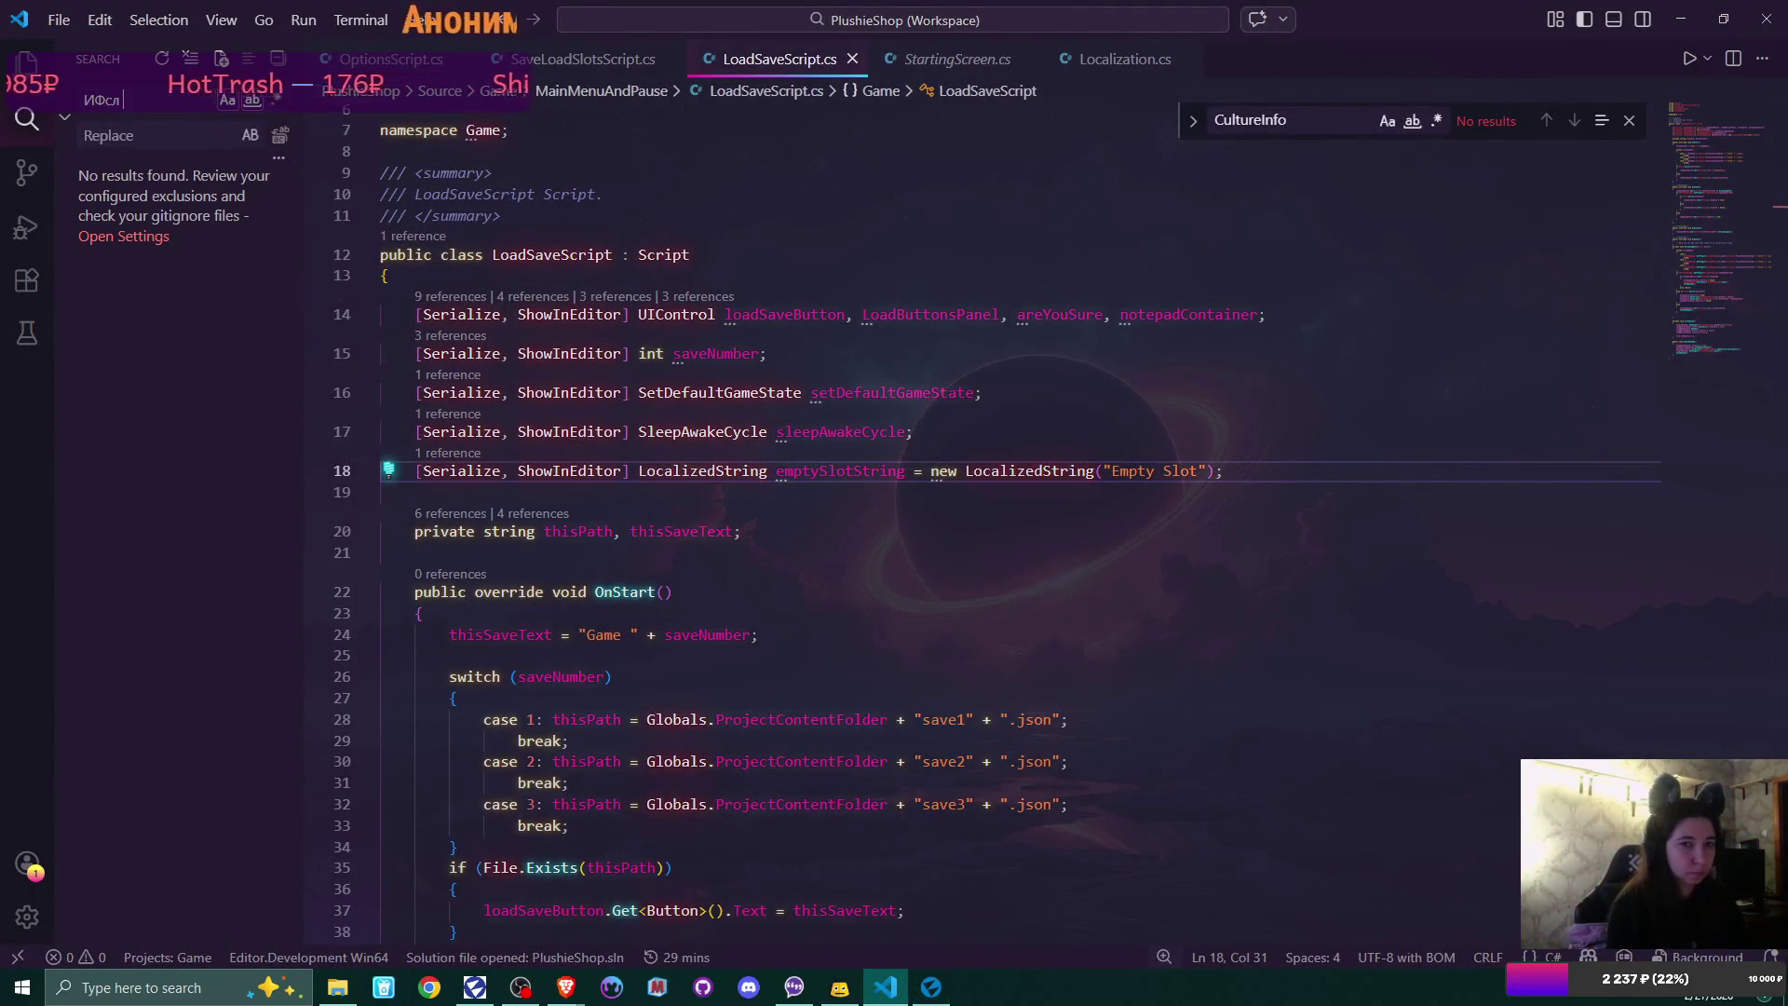
pyautogui.press('BackSpace')
pyautogui.write('back')
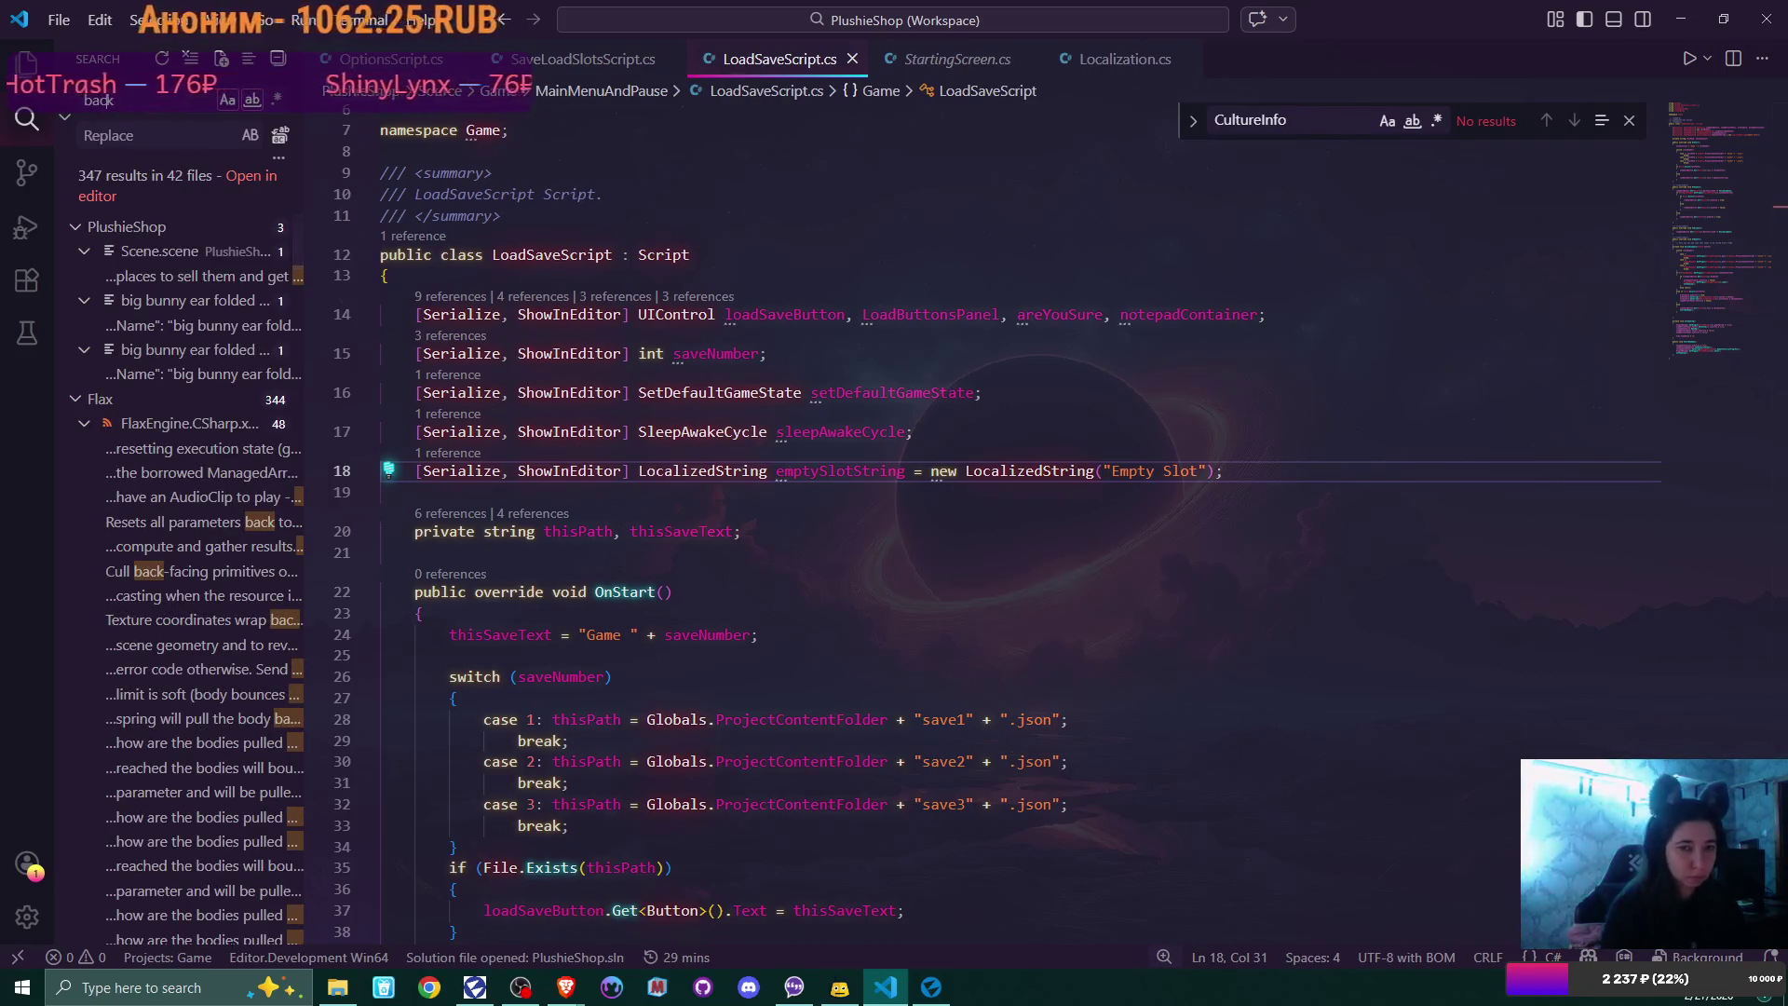
pyautogui.press('BackSpace')
pyautogui.press('BackSpace')
pyautogui.press('BackSpace')
pyautogui.write('Back')
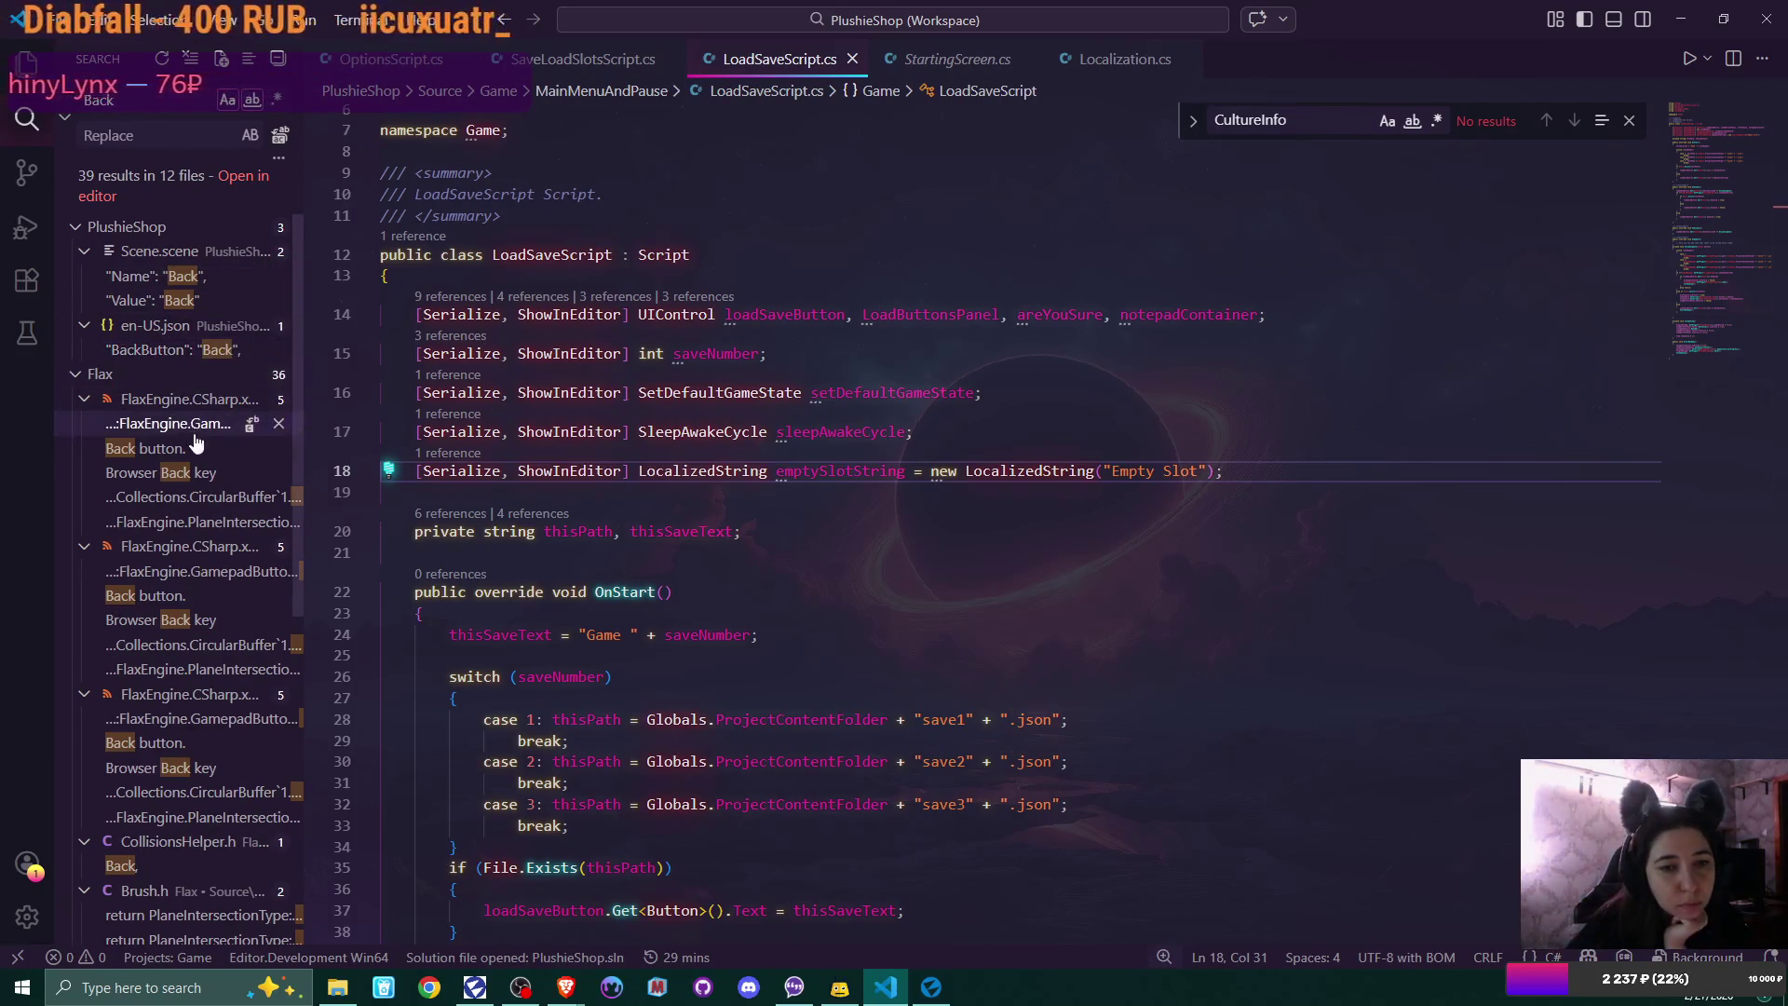
# Step: Collapse and re-expand the Flax result group and scroll through the Back matches
pyautogui.click(97, 377)
pyautogui.click(82, 377)
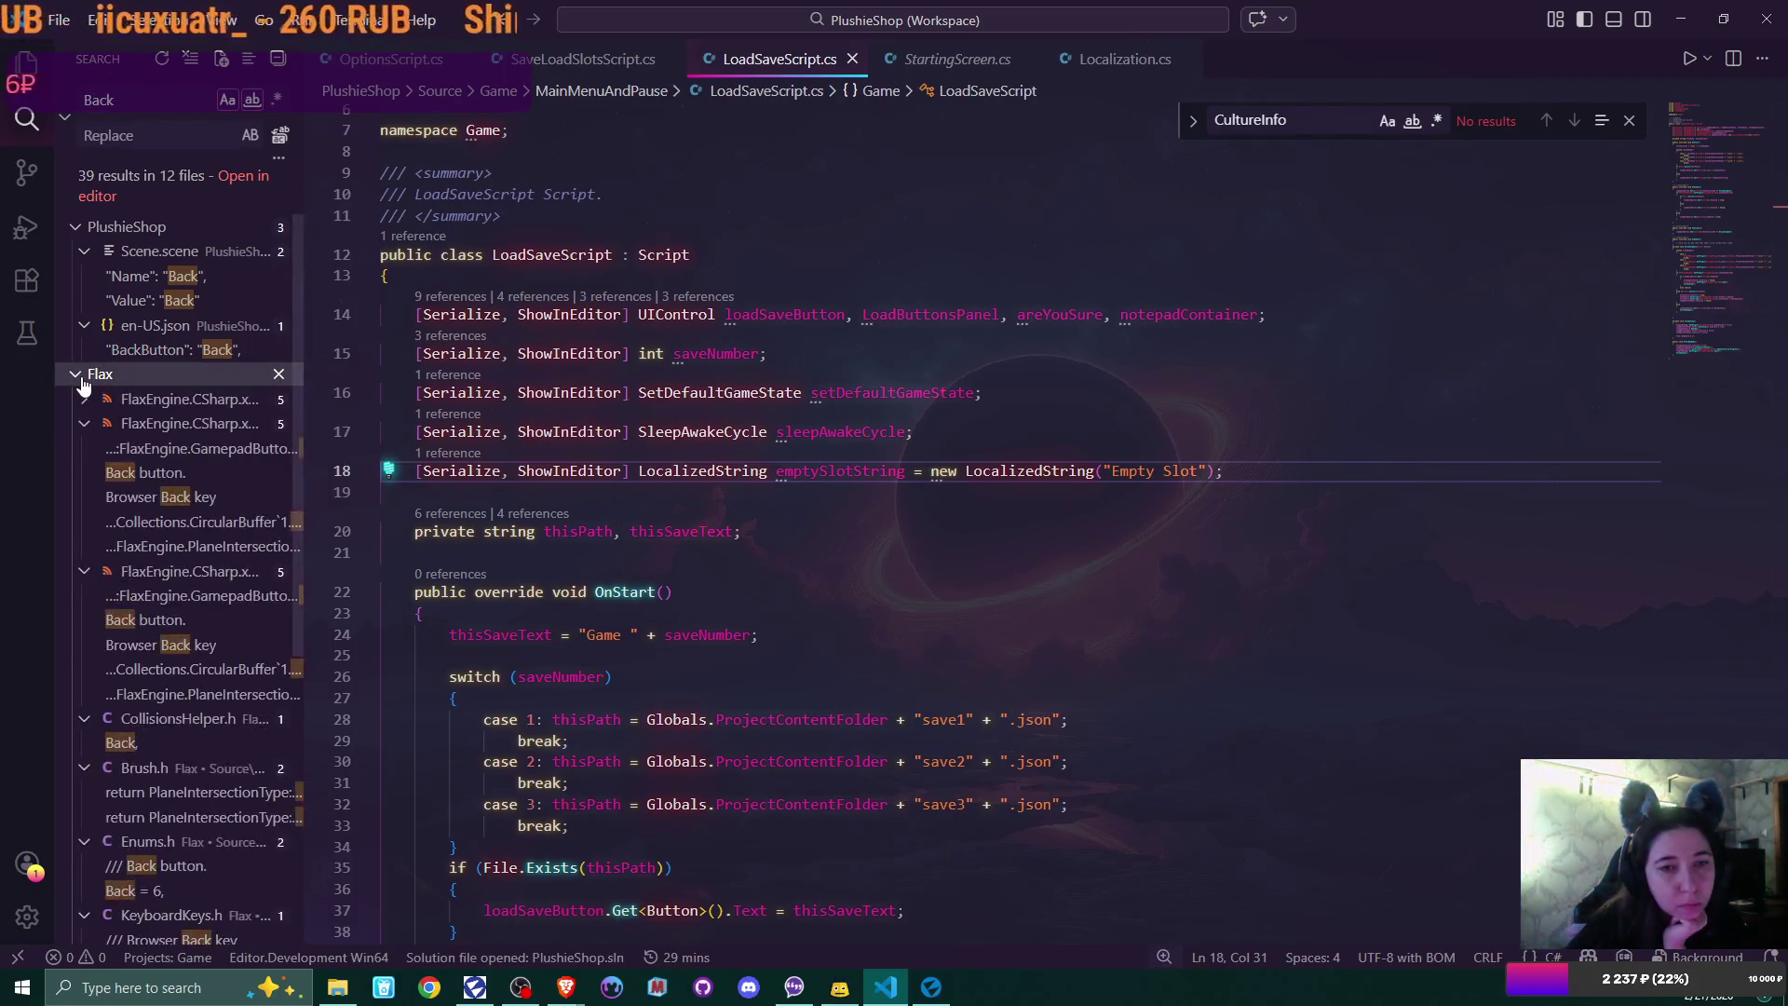
pyautogui.scroll(-2, 130, 503)
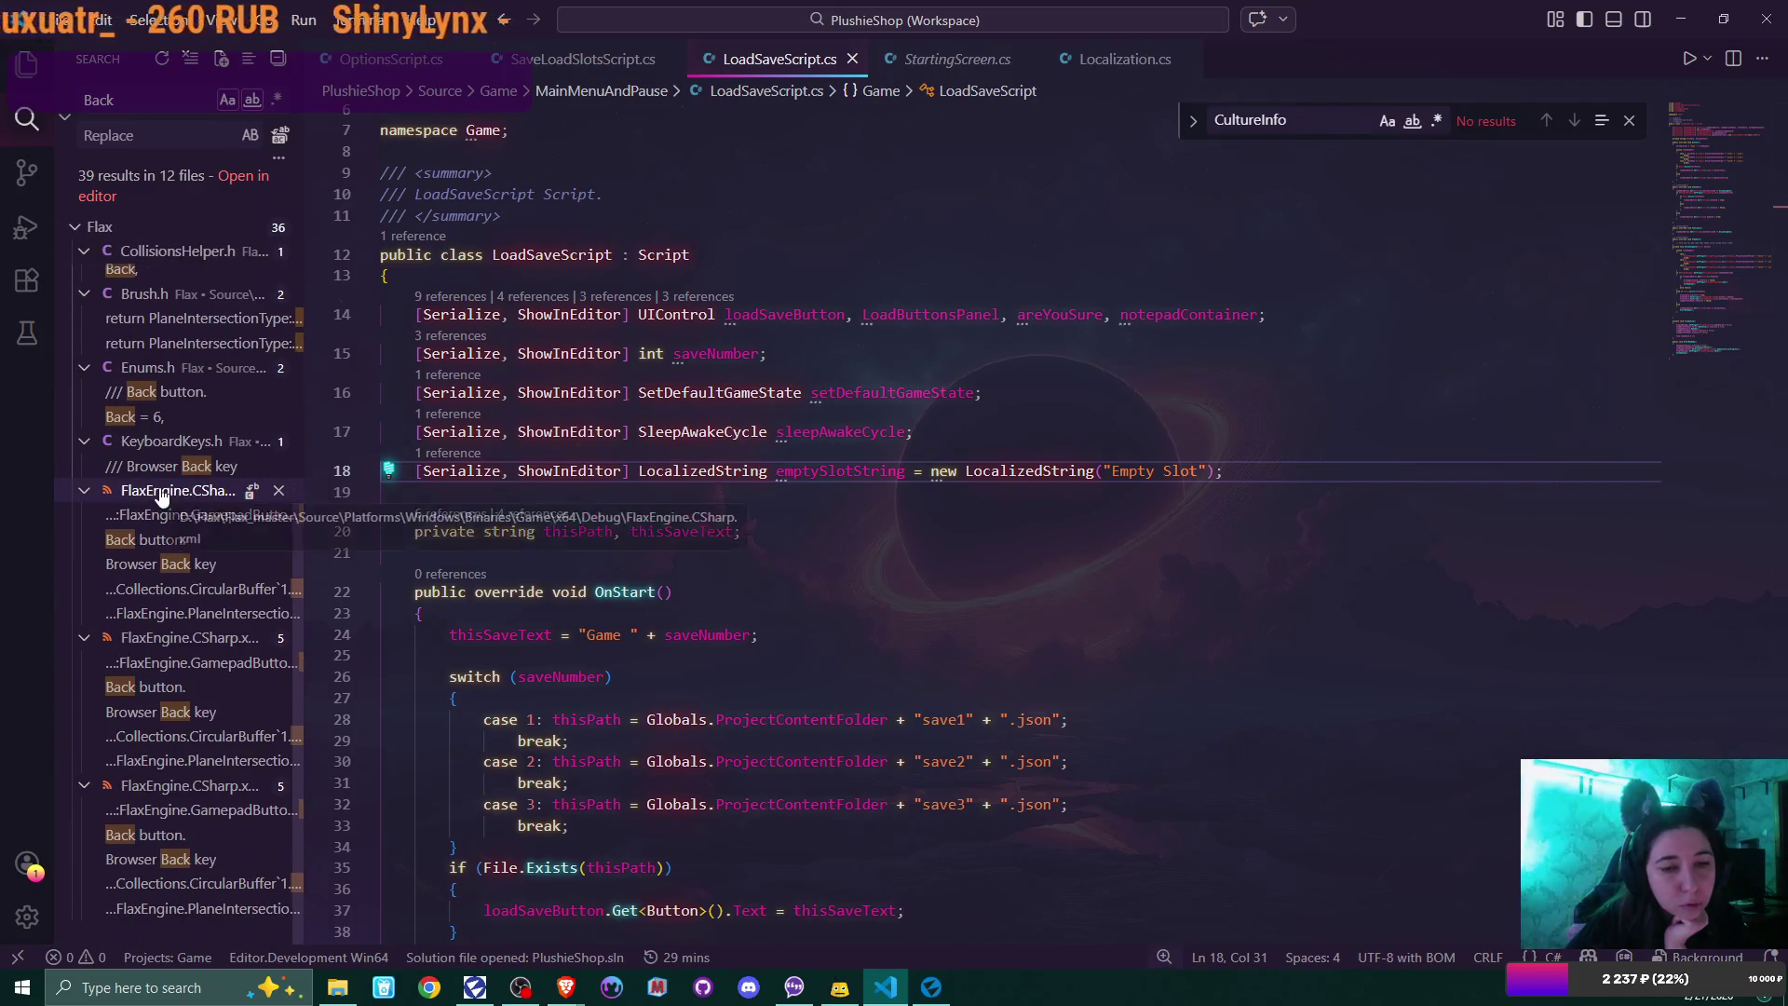
pyautogui.scroll(-5, 160, 498)
pyautogui.scroll(5, 160, 499)
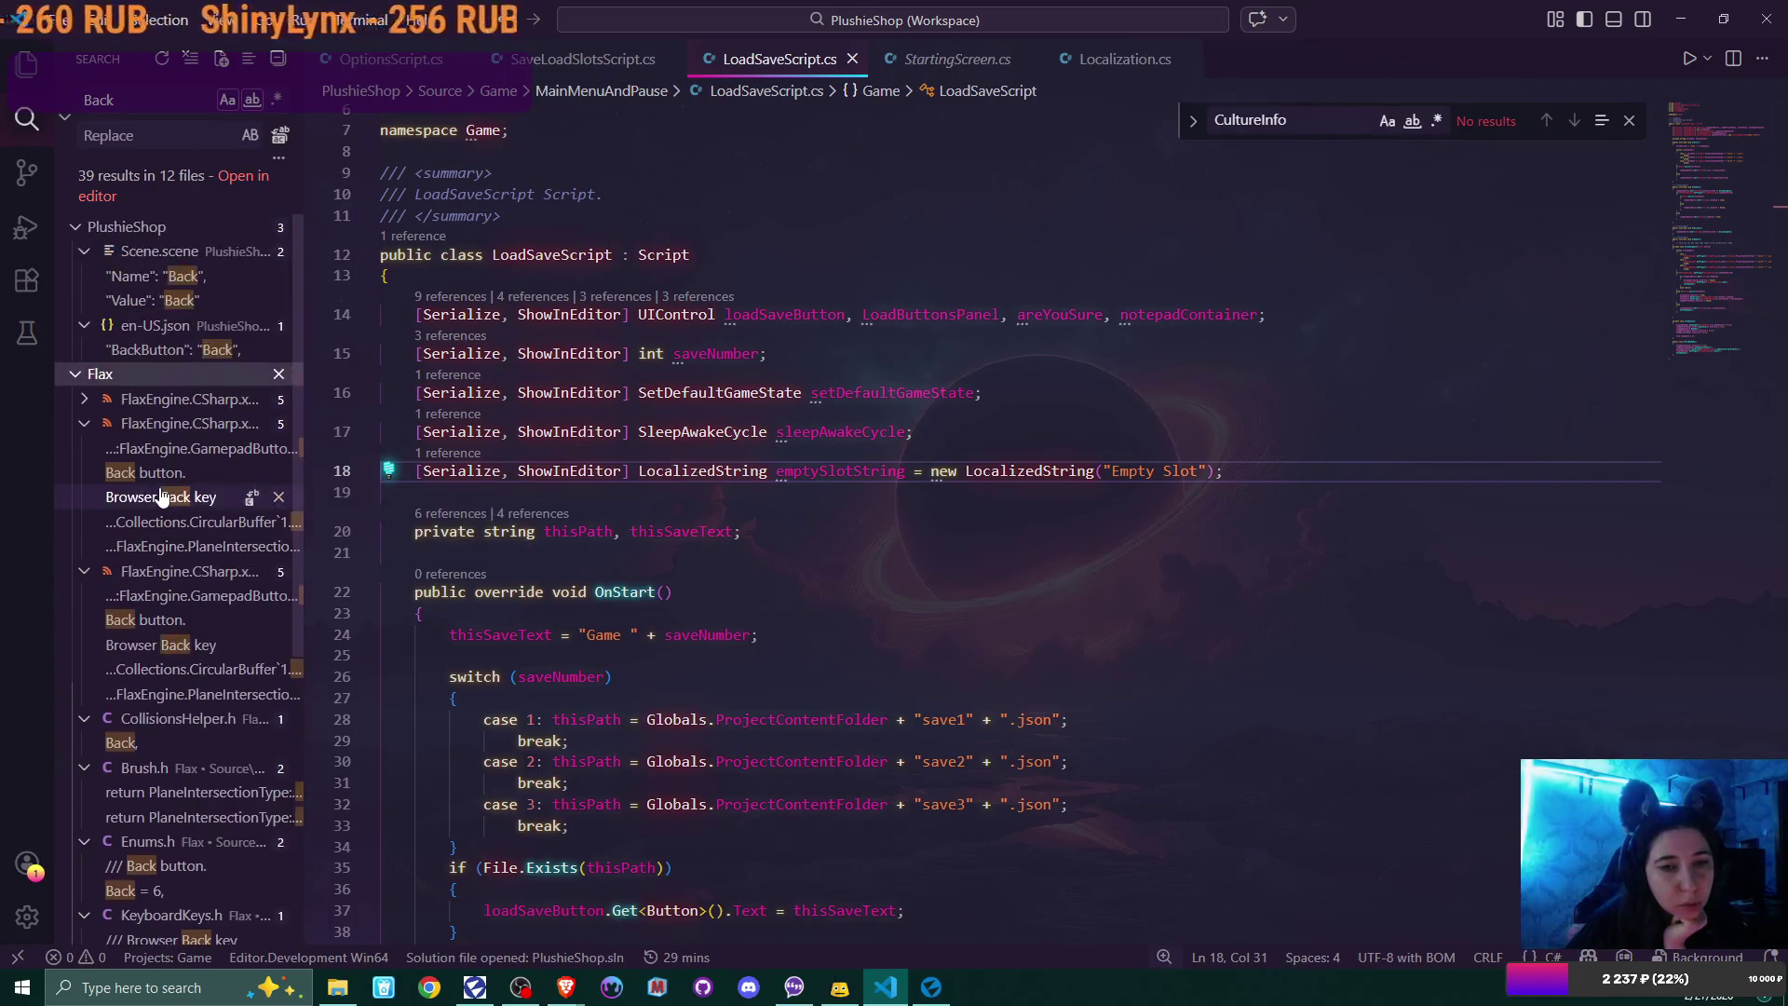
# Step: Inspect the Back matches in Scene.scene and the en-US.json BackButton entry, then close en-US.json
pyautogui.click(184, 300)
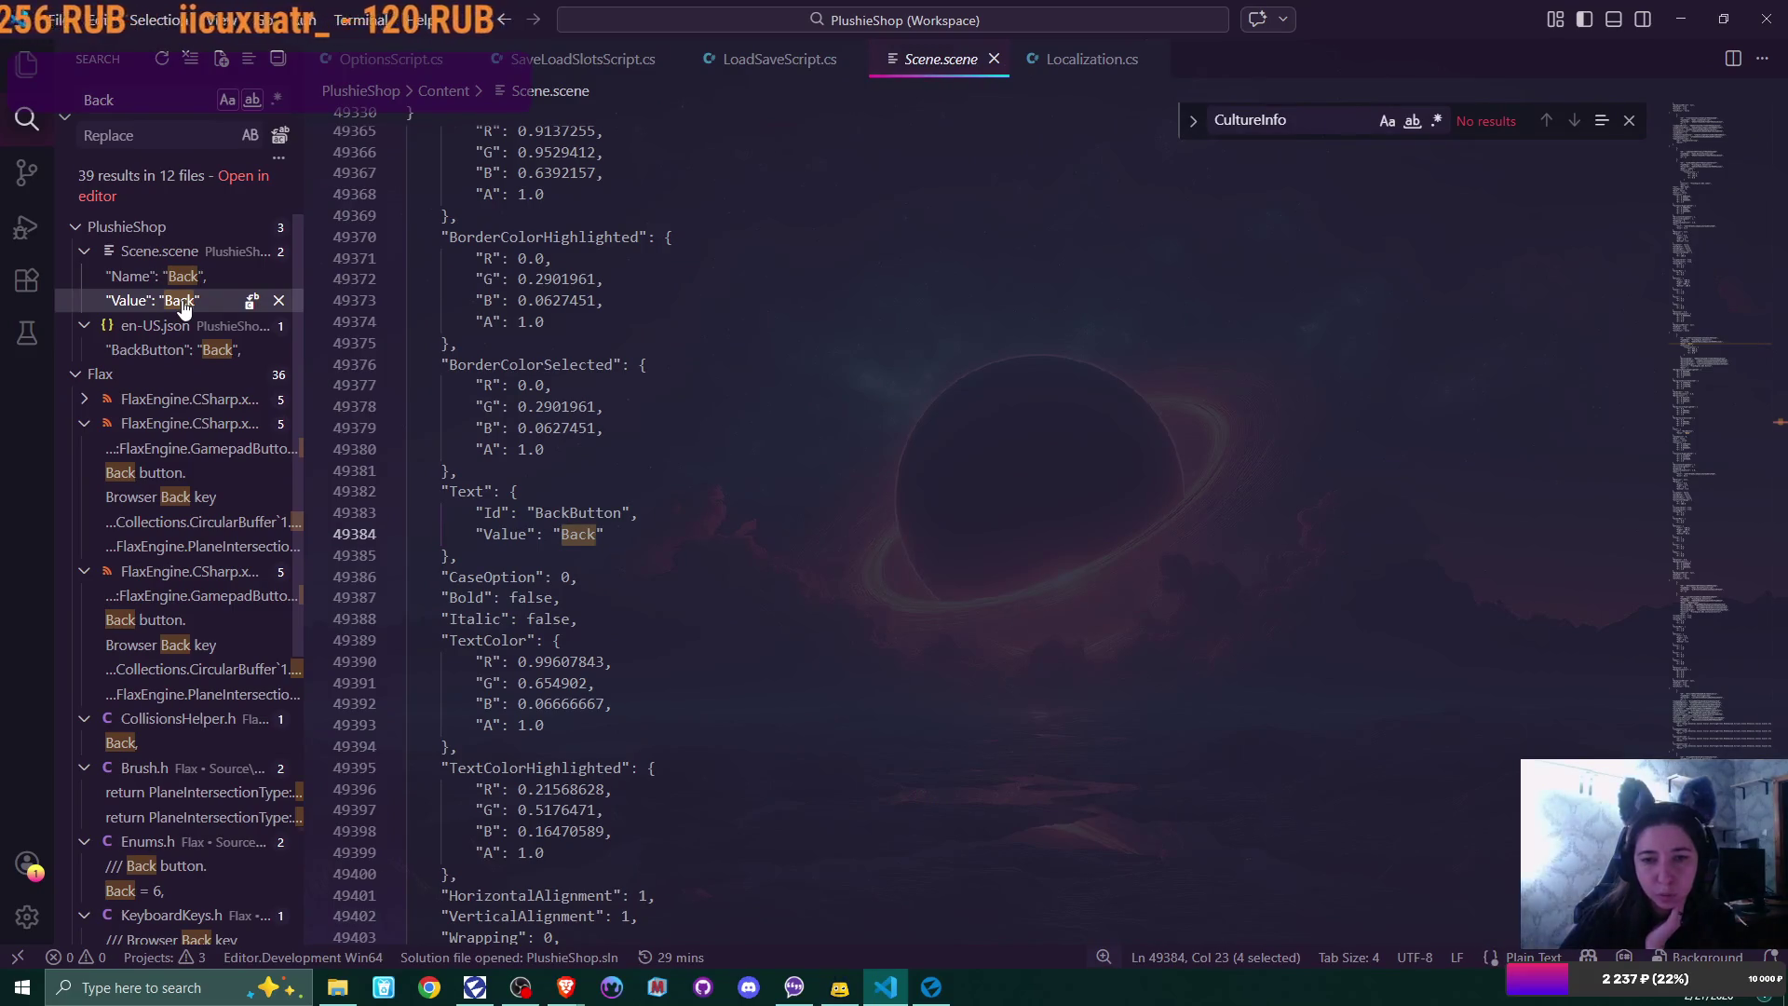
pyautogui.click(183, 279)
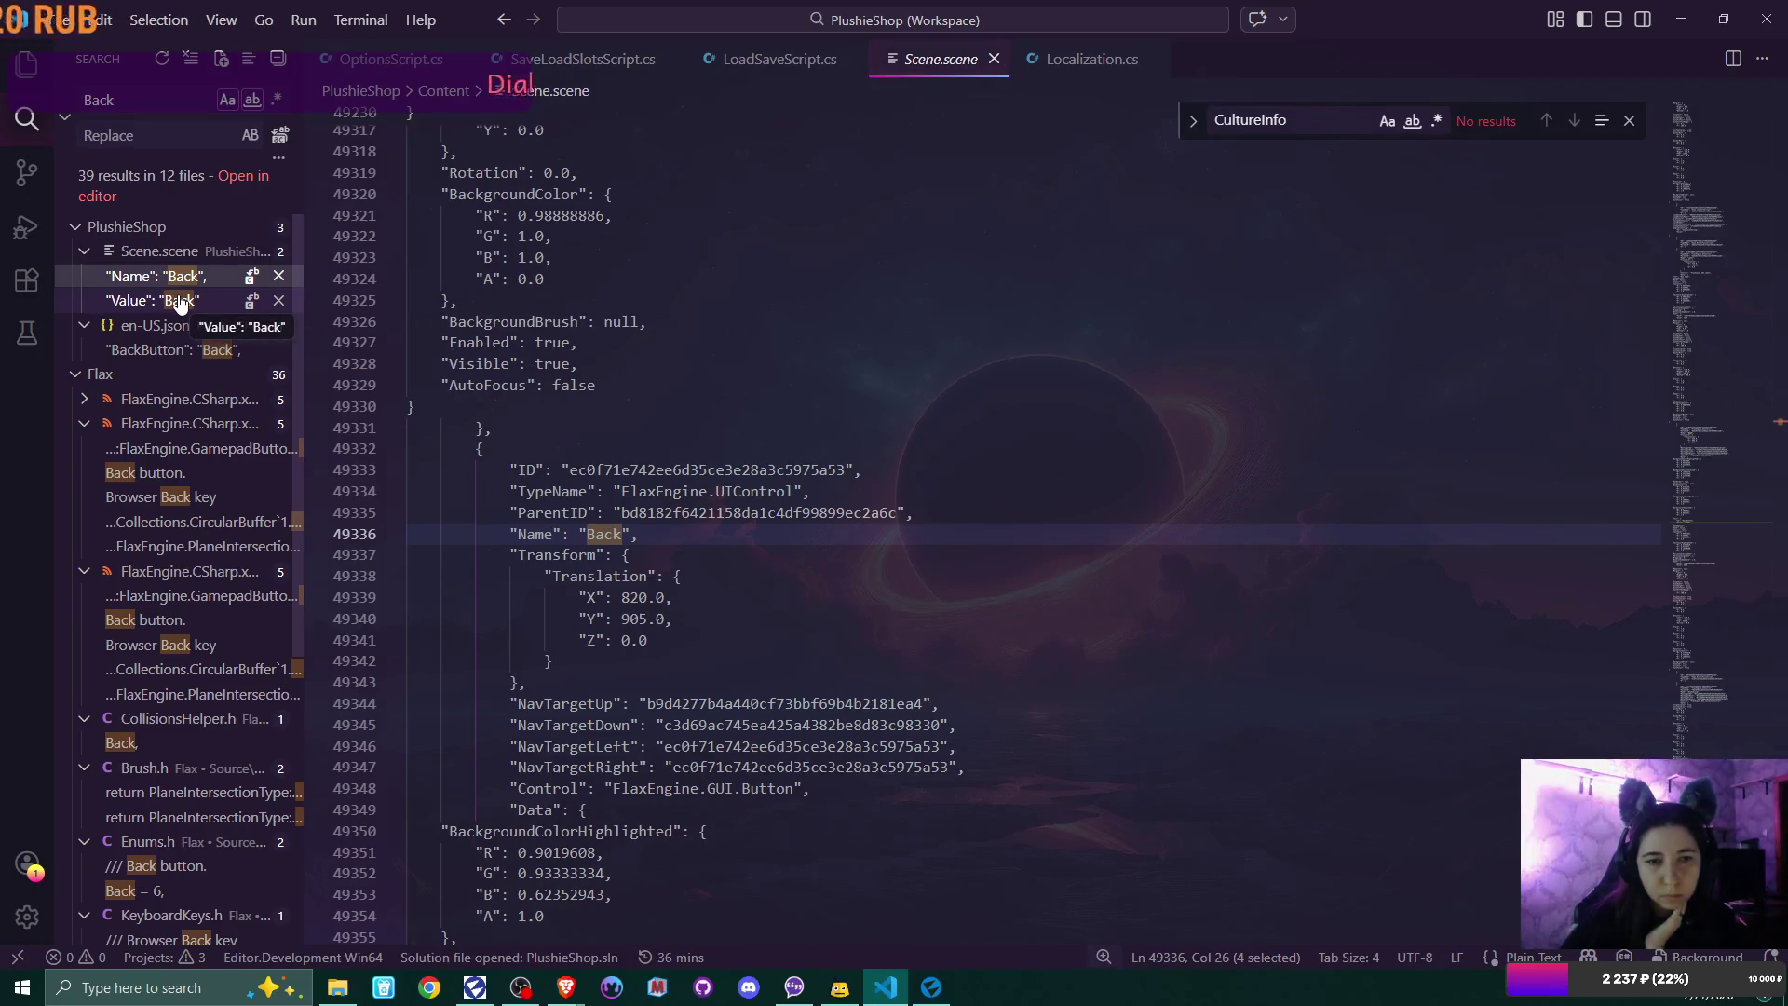
pyautogui.click(158, 354)
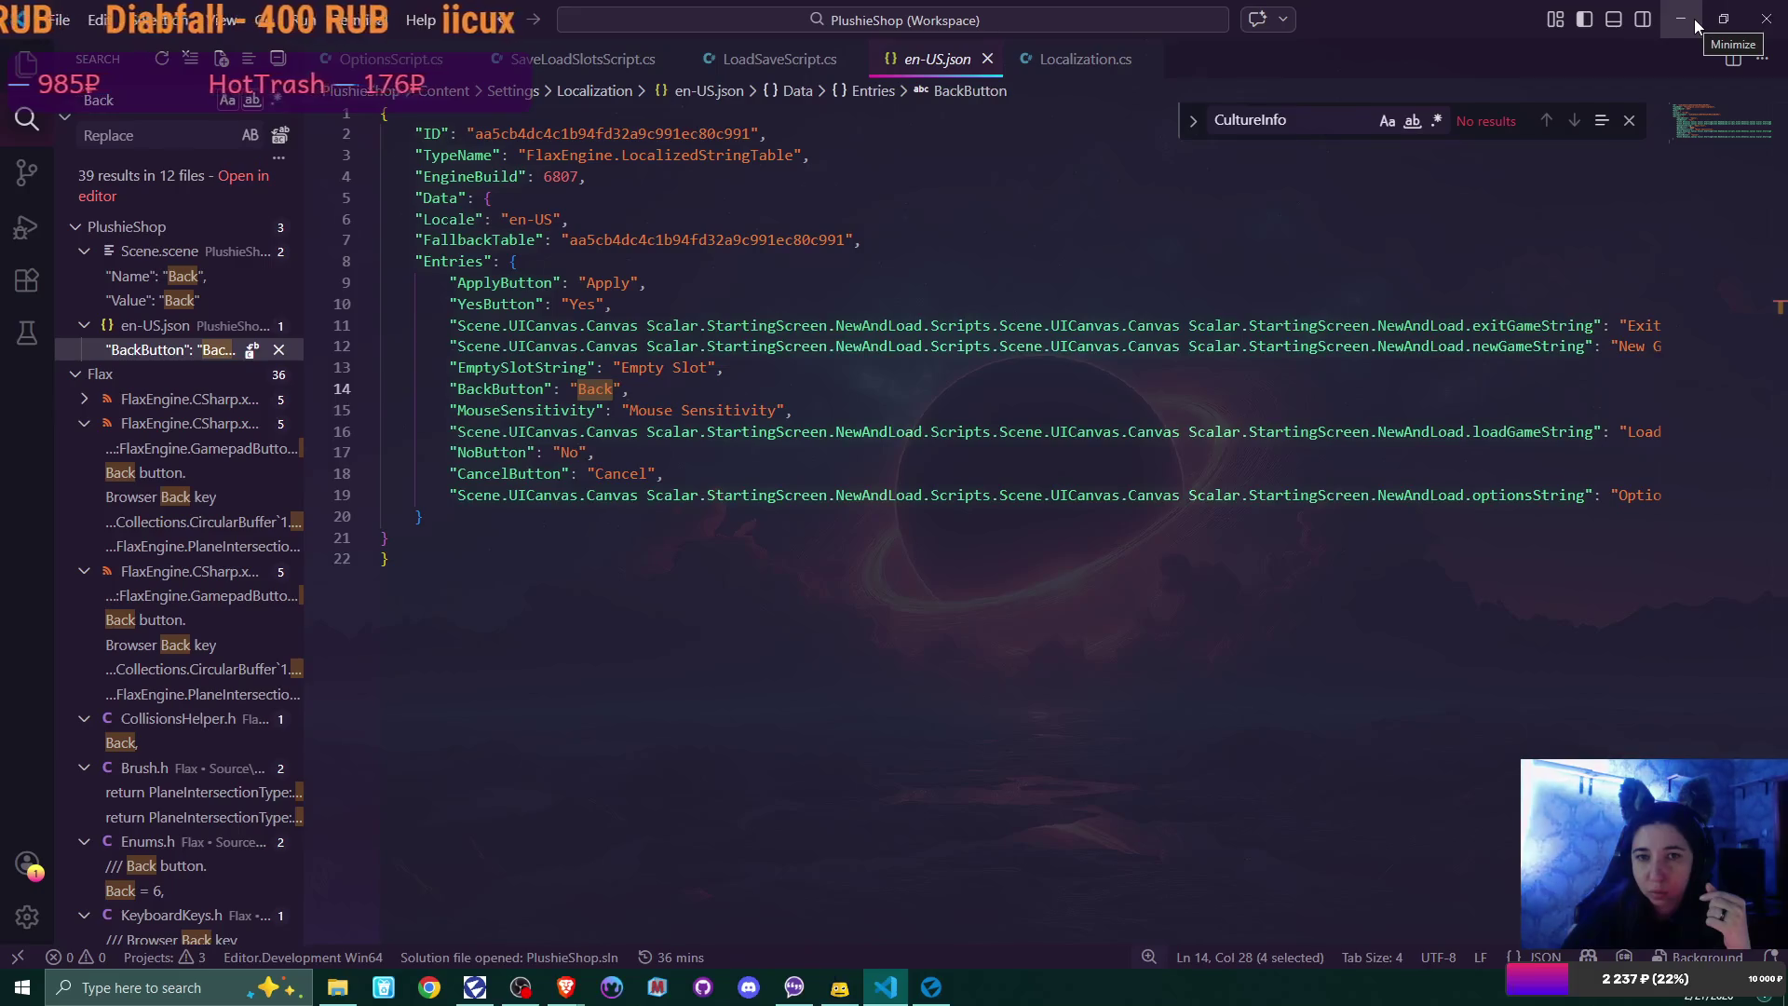
pyautogui.click(987, 61)
# Step: Return to Flax and open the ru-RU string table from Localization Settings
pyautogui.hotkey('alt', 'Tab')
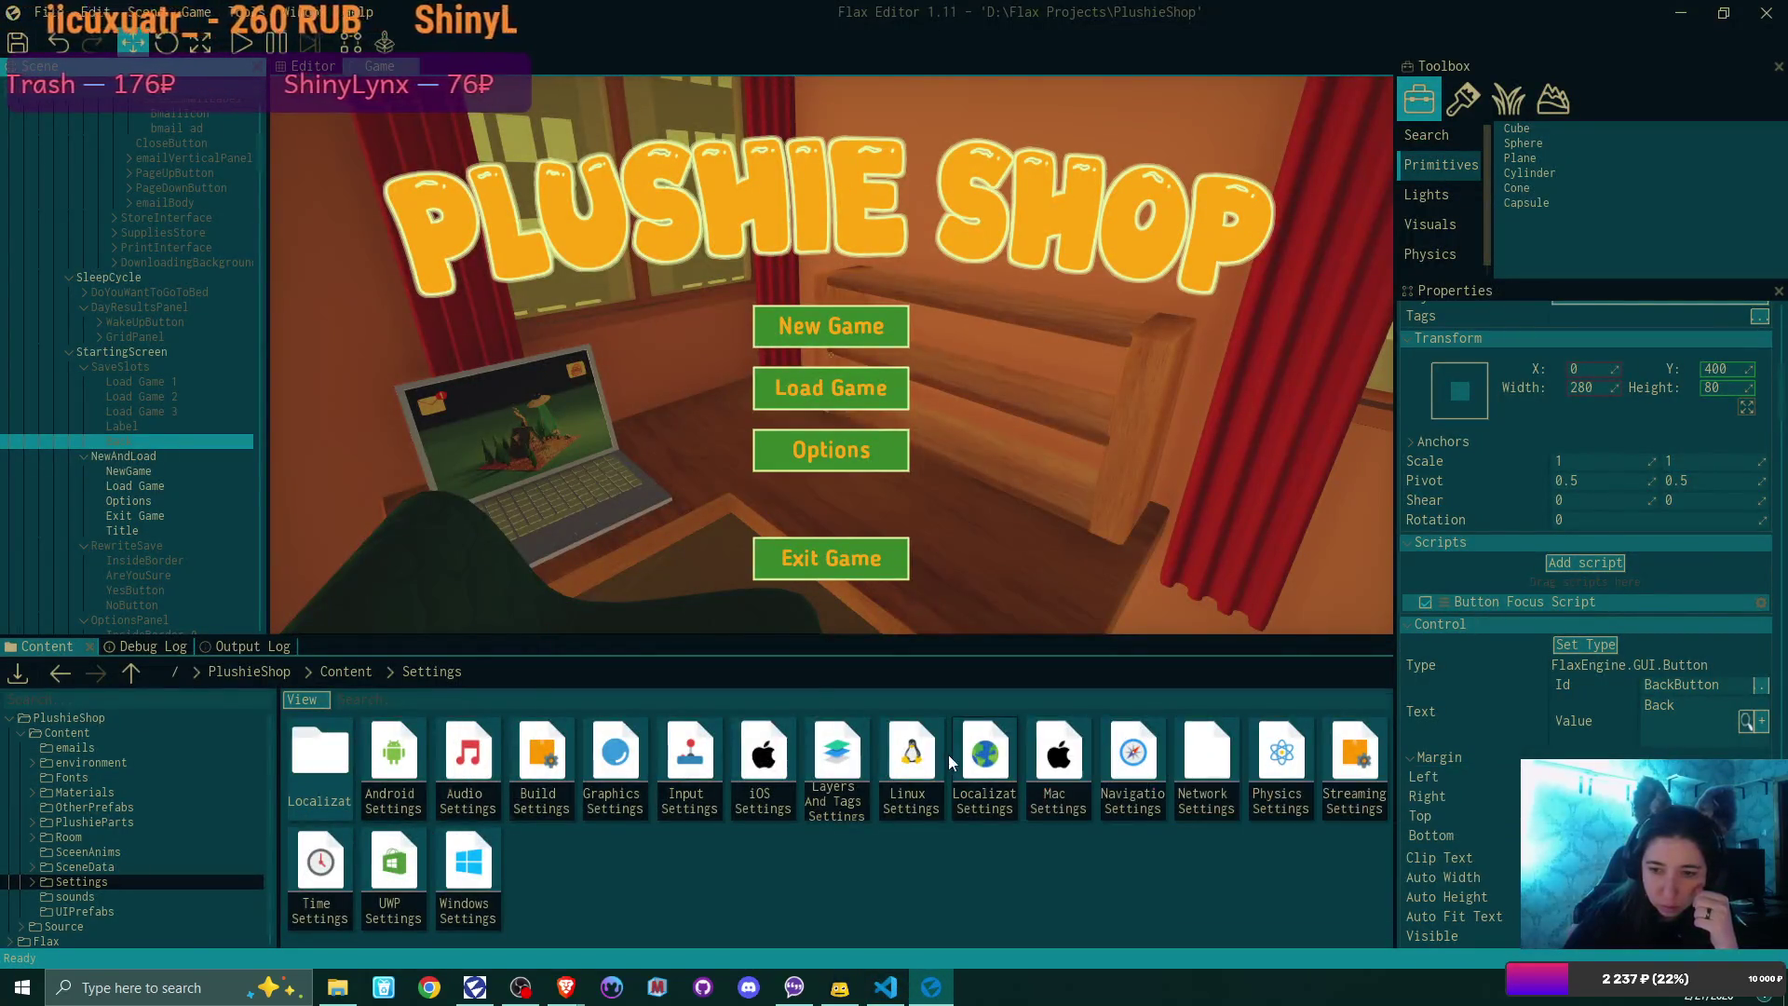
pyautogui.doubleClick(979, 741)
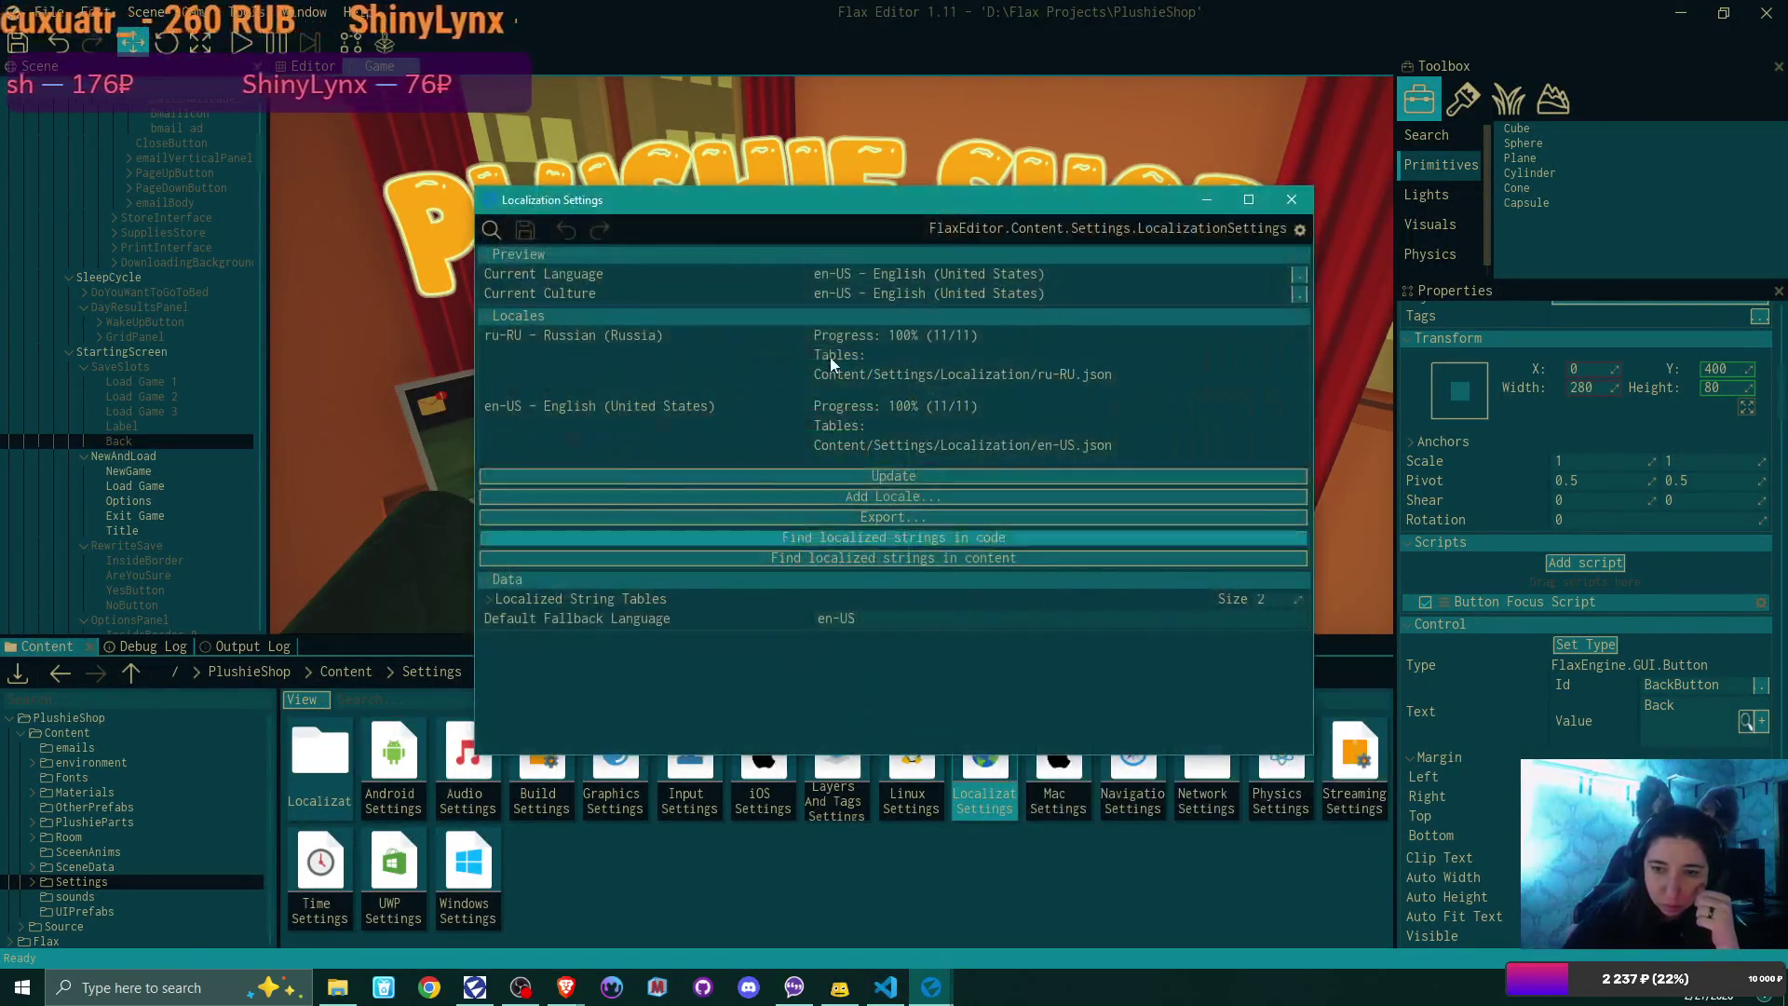
pyautogui.click(494, 600)
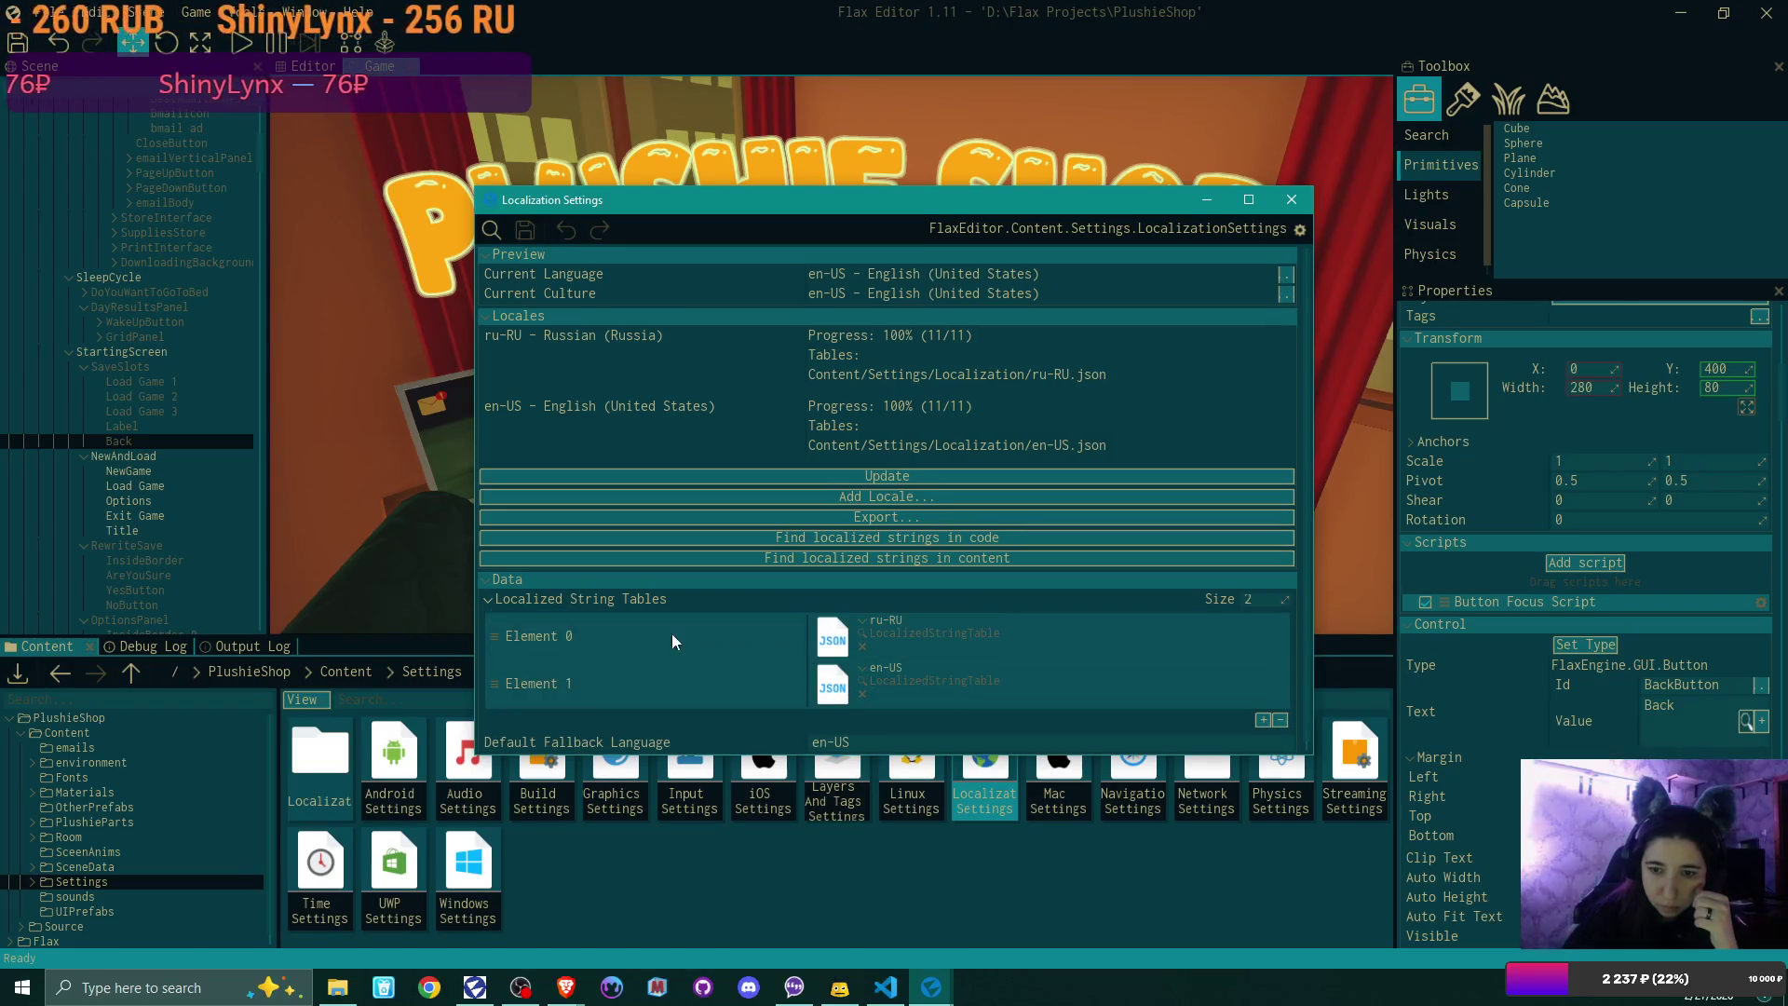
pyautogui.doubleClick(832, 641)
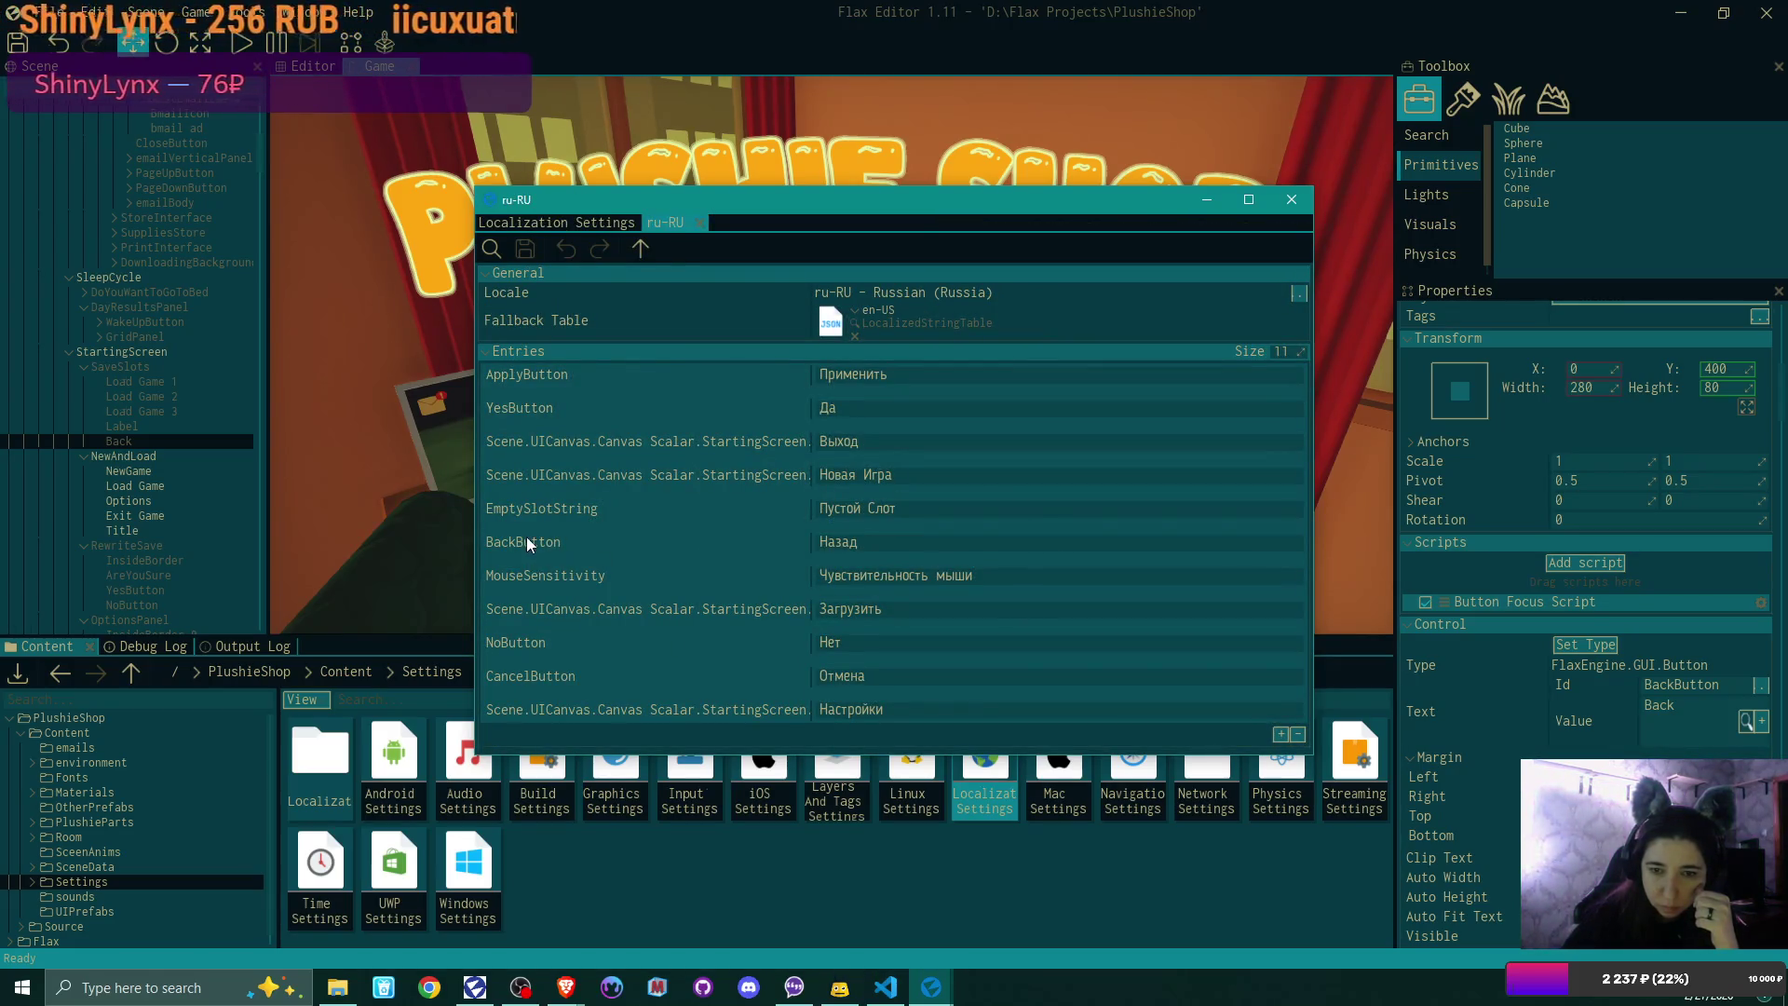
# Step: Review the BackButton (Назад) and EmptySlotString (Пустой Слот) translations, then close ru-RU
pyautogui.doubleClick(564, 541)
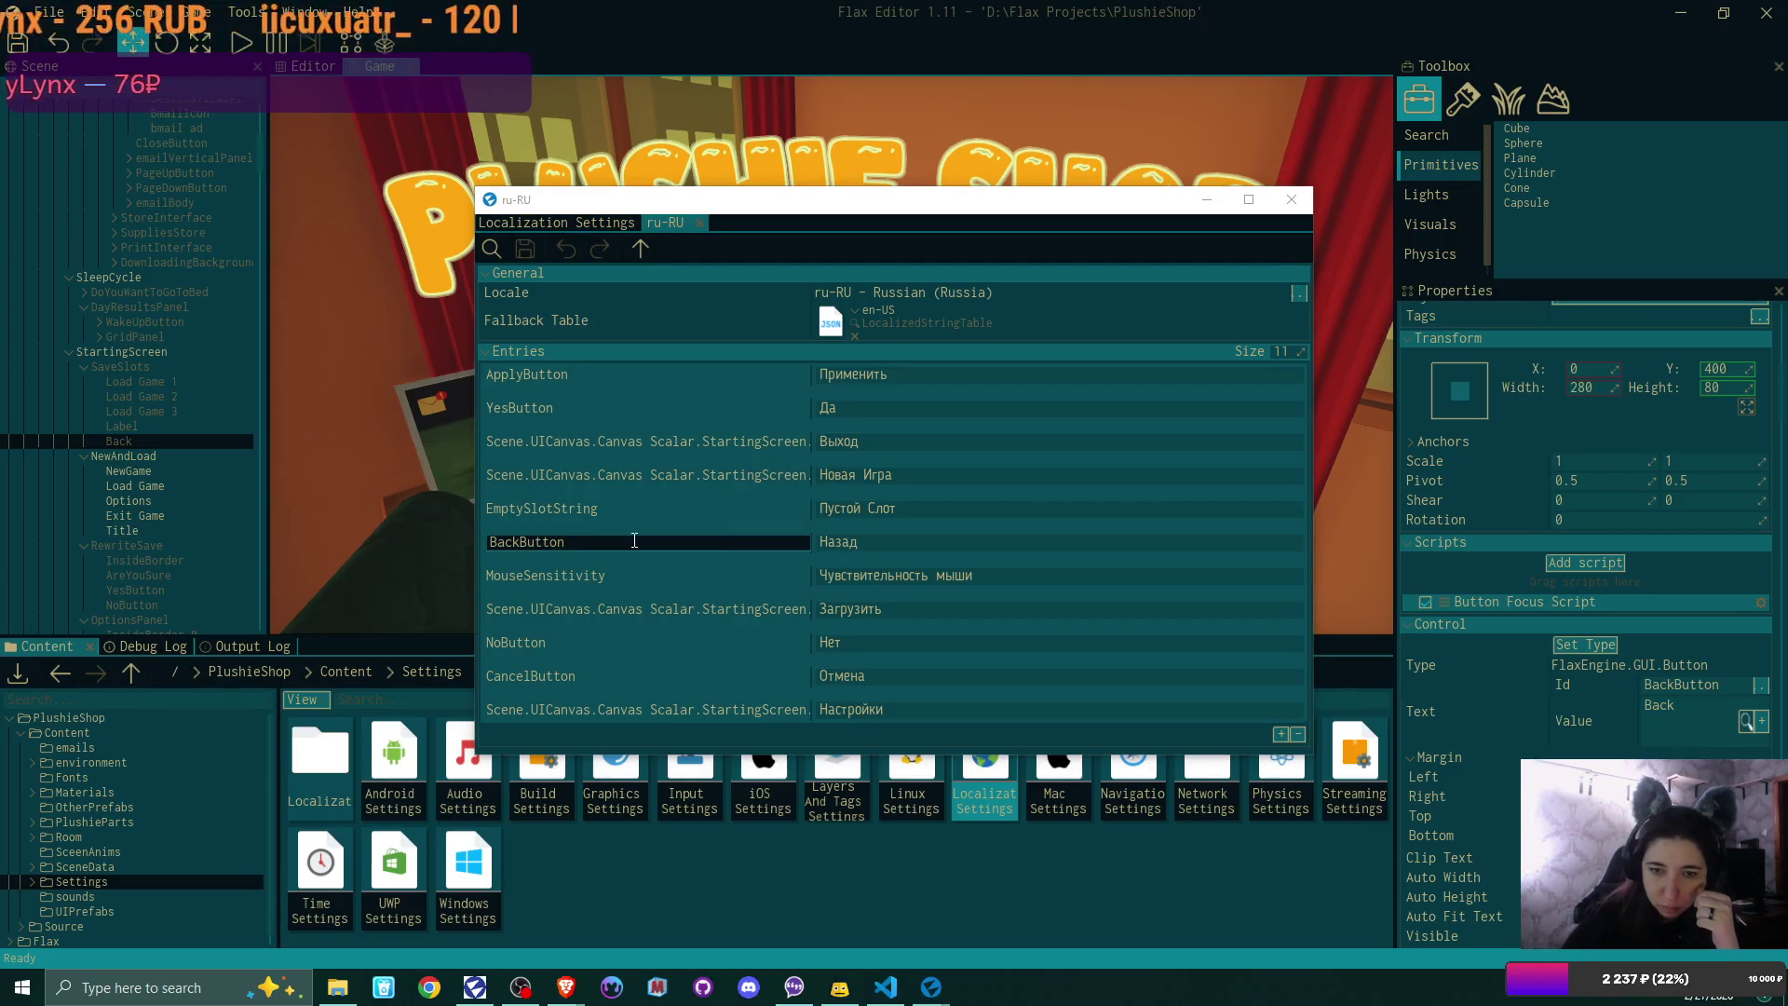
pyautogui.click(881, 544)
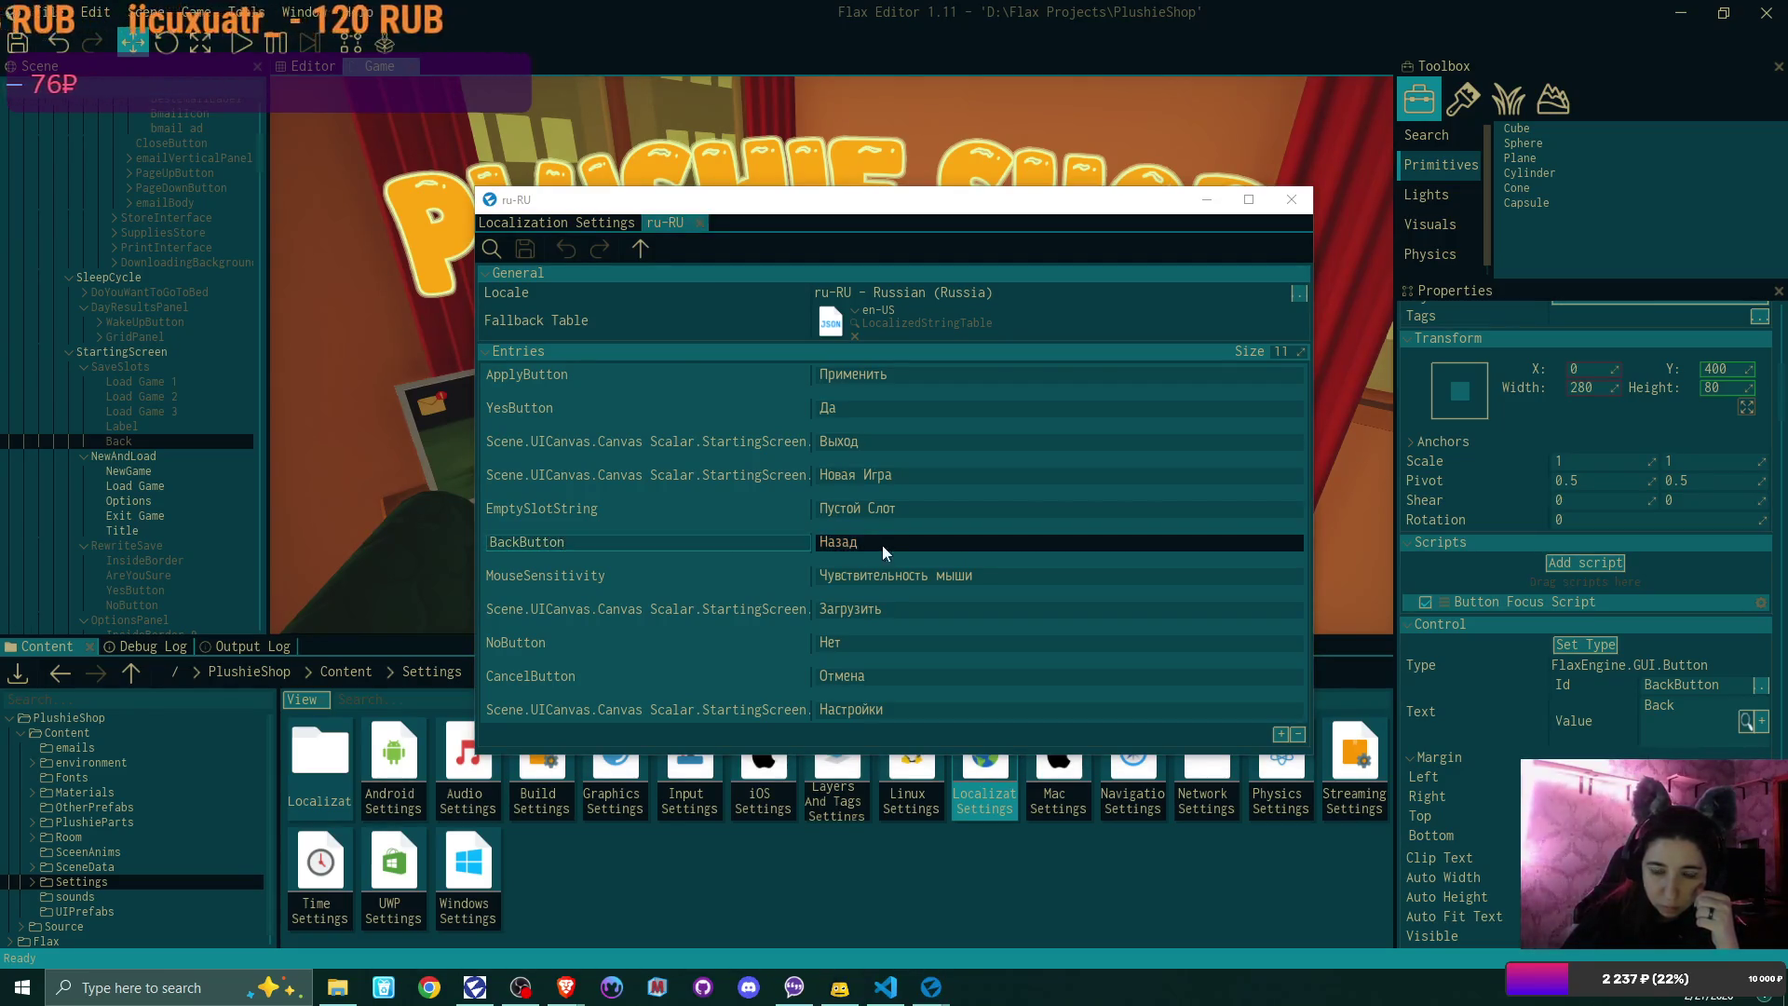
pyautogui.click(536, 548)
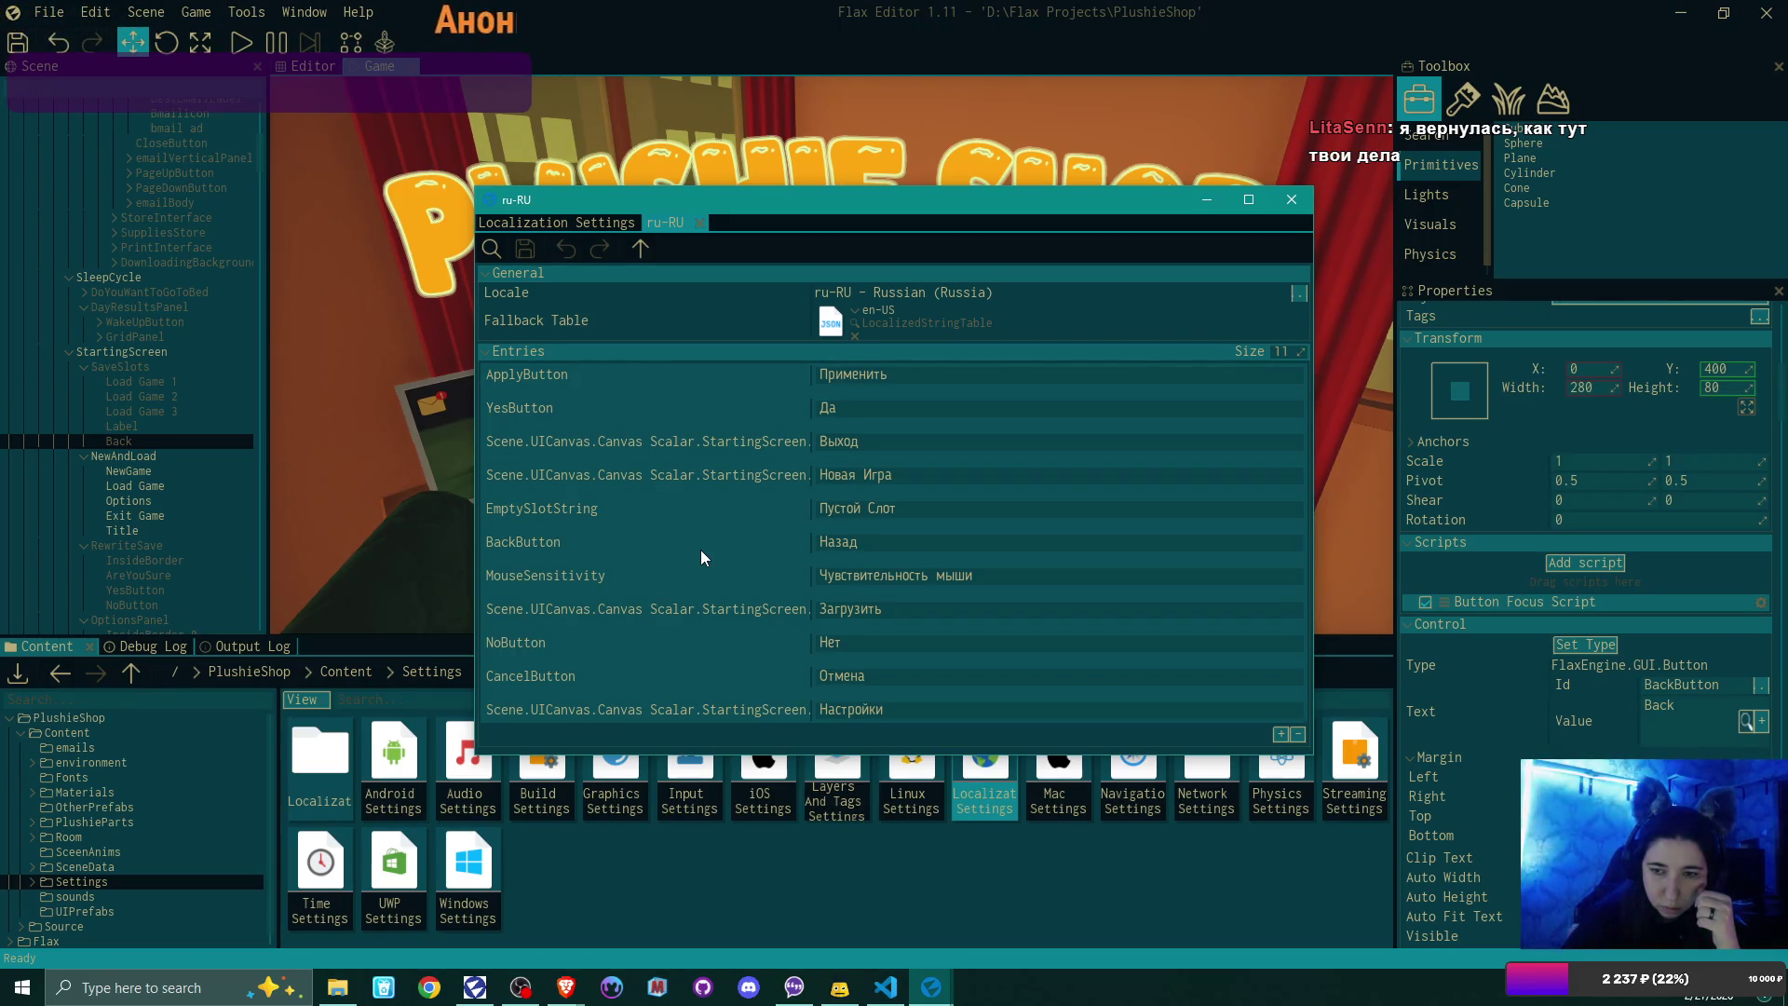
pyautogui.click(889, 508)
pyautogui.press('Return')
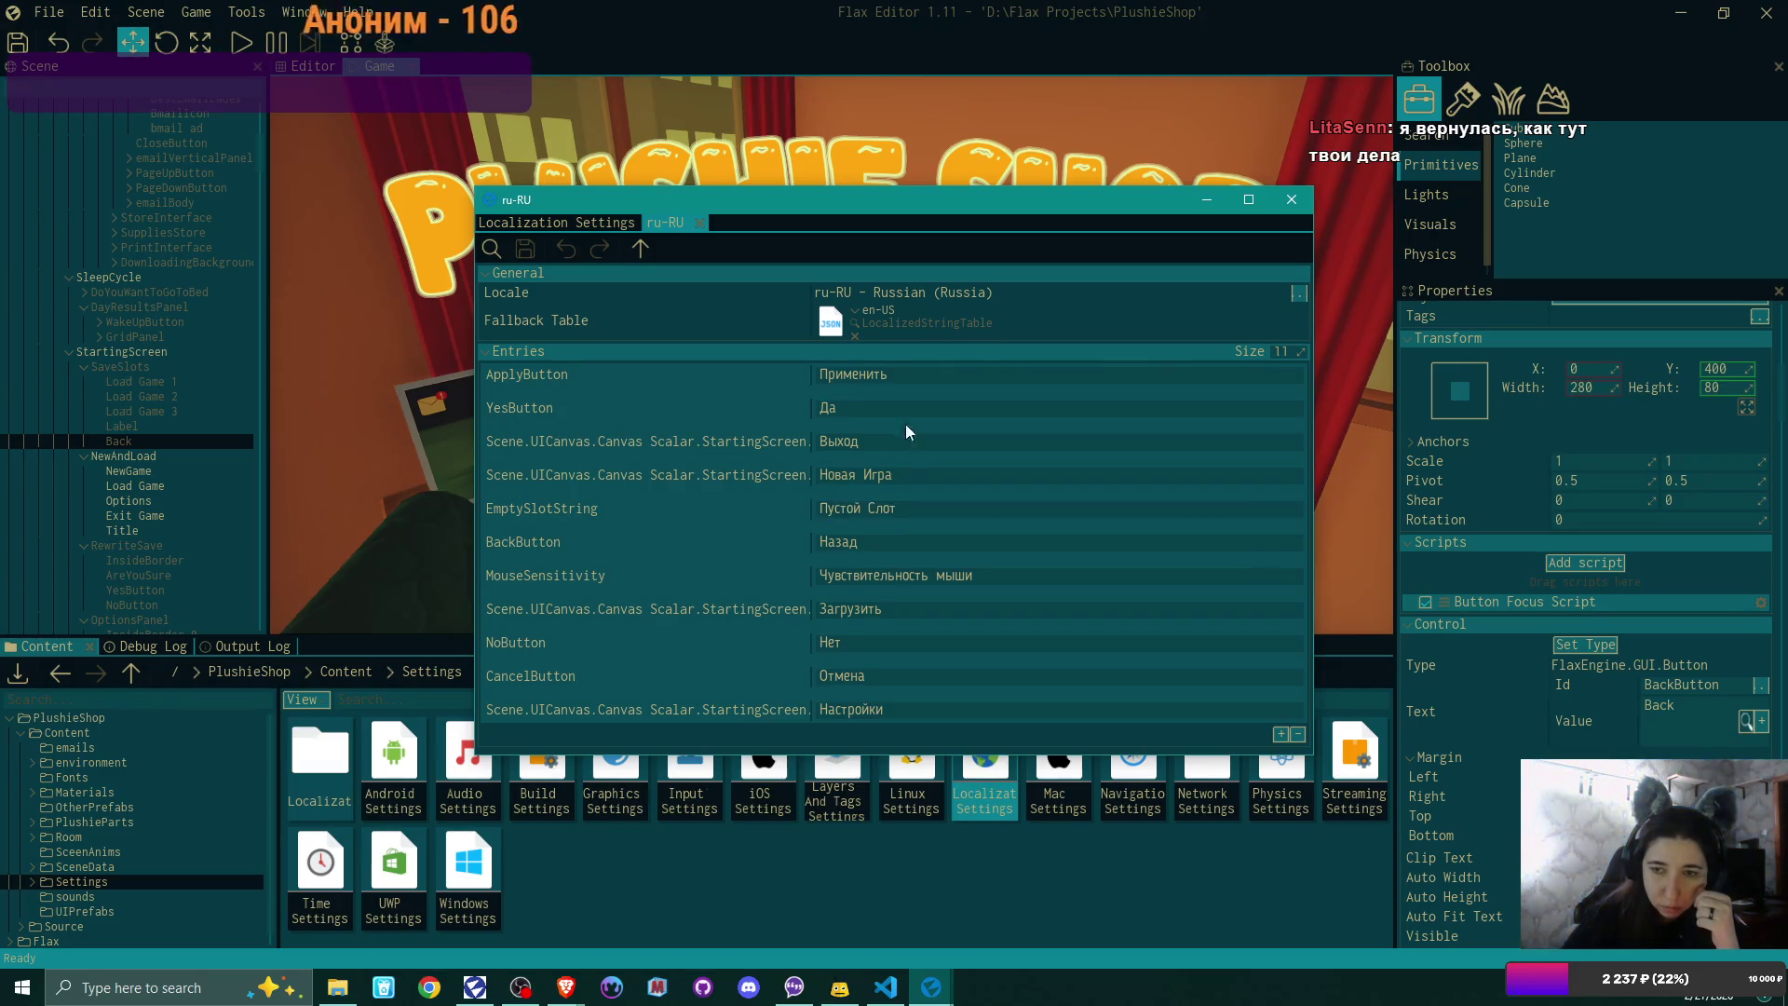
pyautogui.click(699, 222)
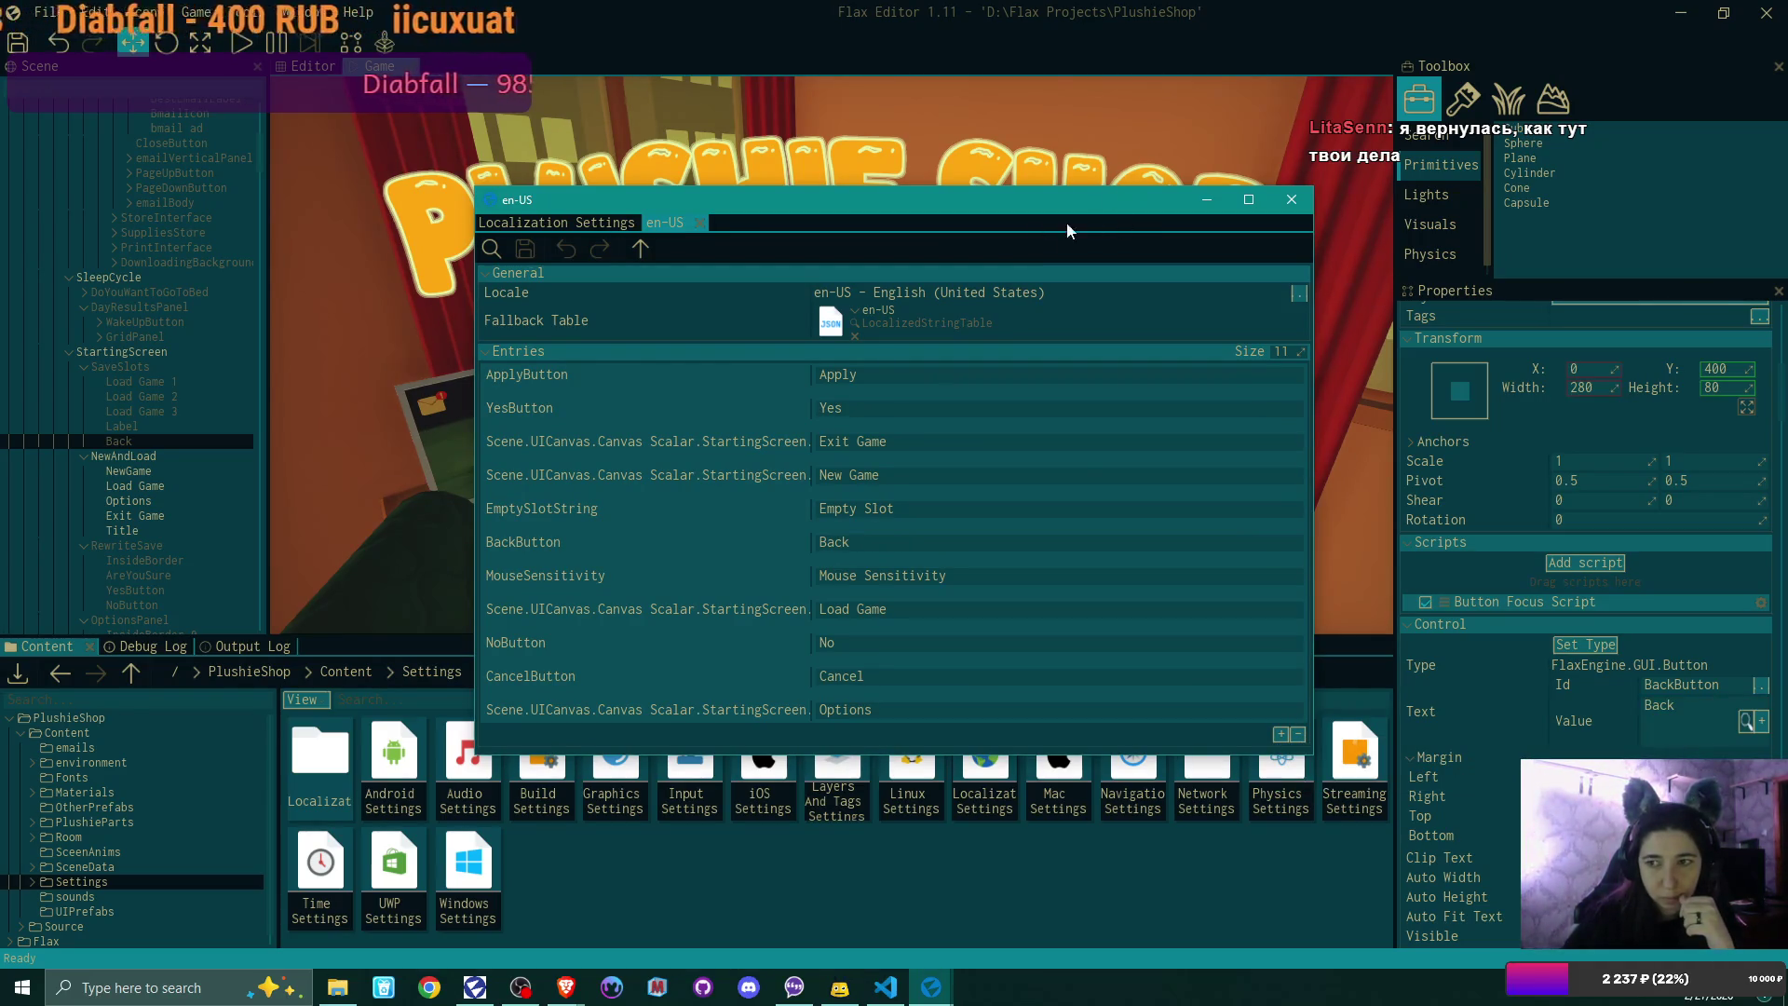
# Step: Bind the Back button's Text to the BackButton localized string, then close and save the en-US table
pyautogui.moveTo(1047, 210)
pyautogui.mouseDown()
pyautogui.moveTo(590, 333)
pyautogui.moveTo(445, 339)
pyautogui.moveTo(617, 260)
pyautogui.moveTo(615, 191)
pyautogui.mouseUp()
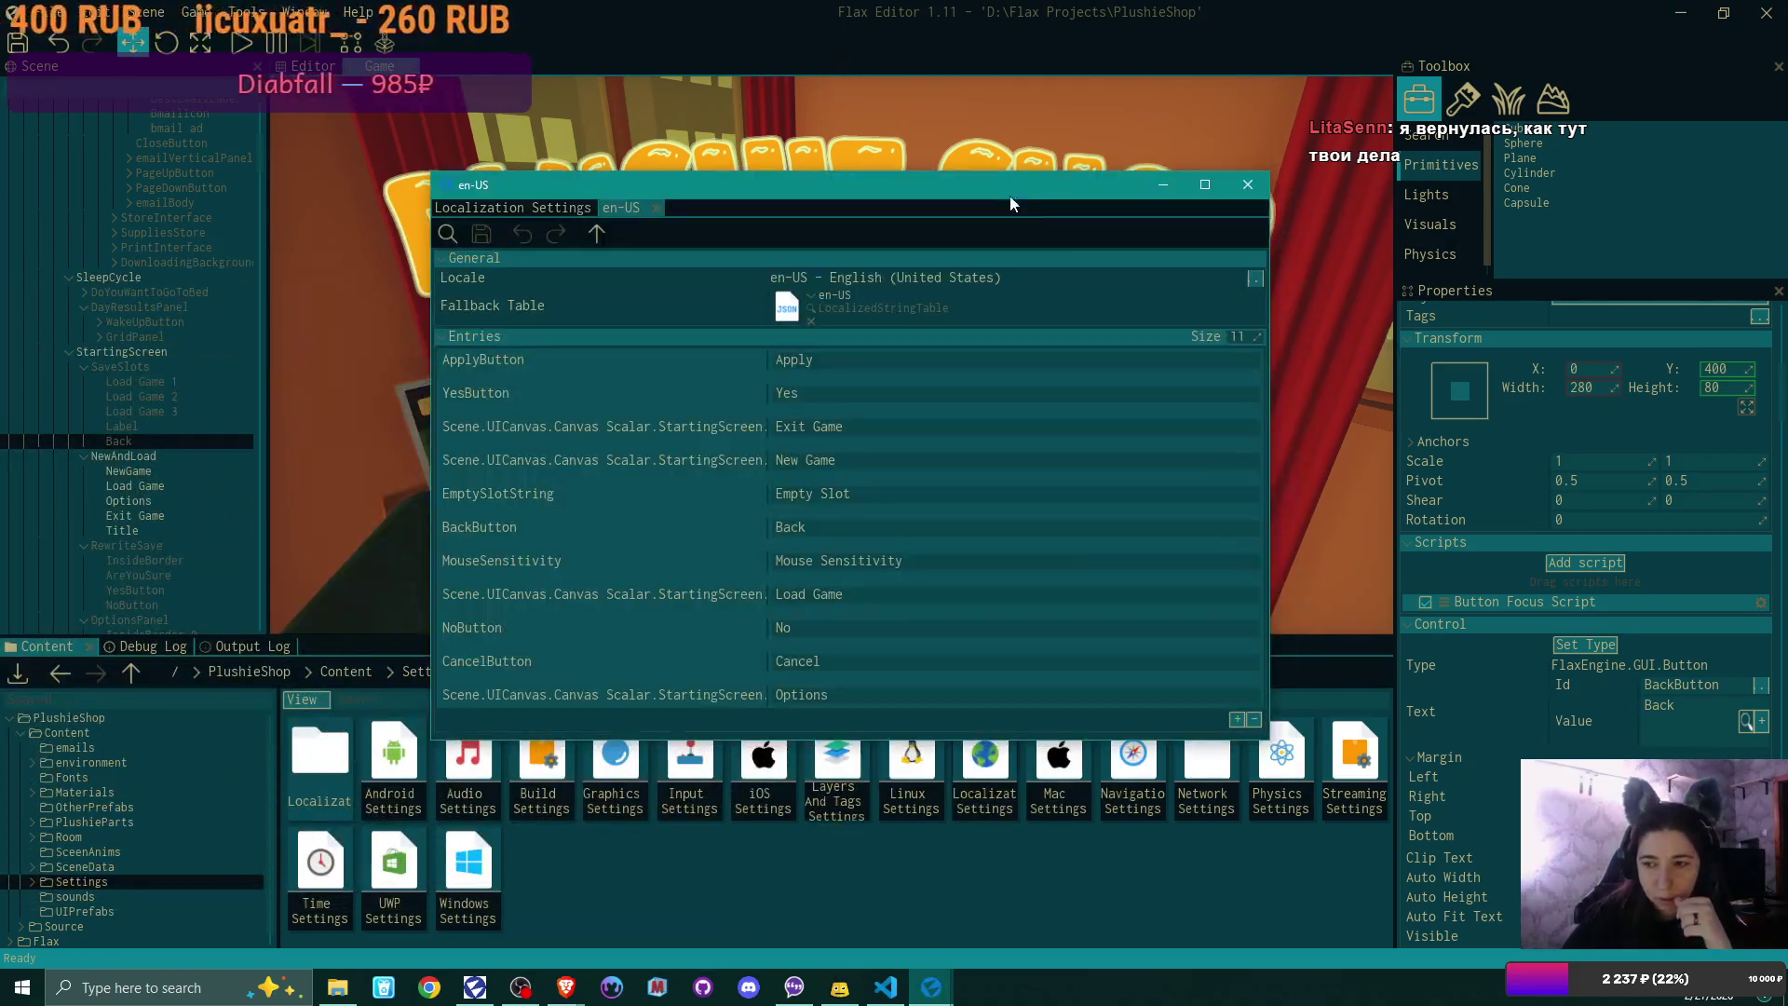
pyautogui.click(1761, 721)
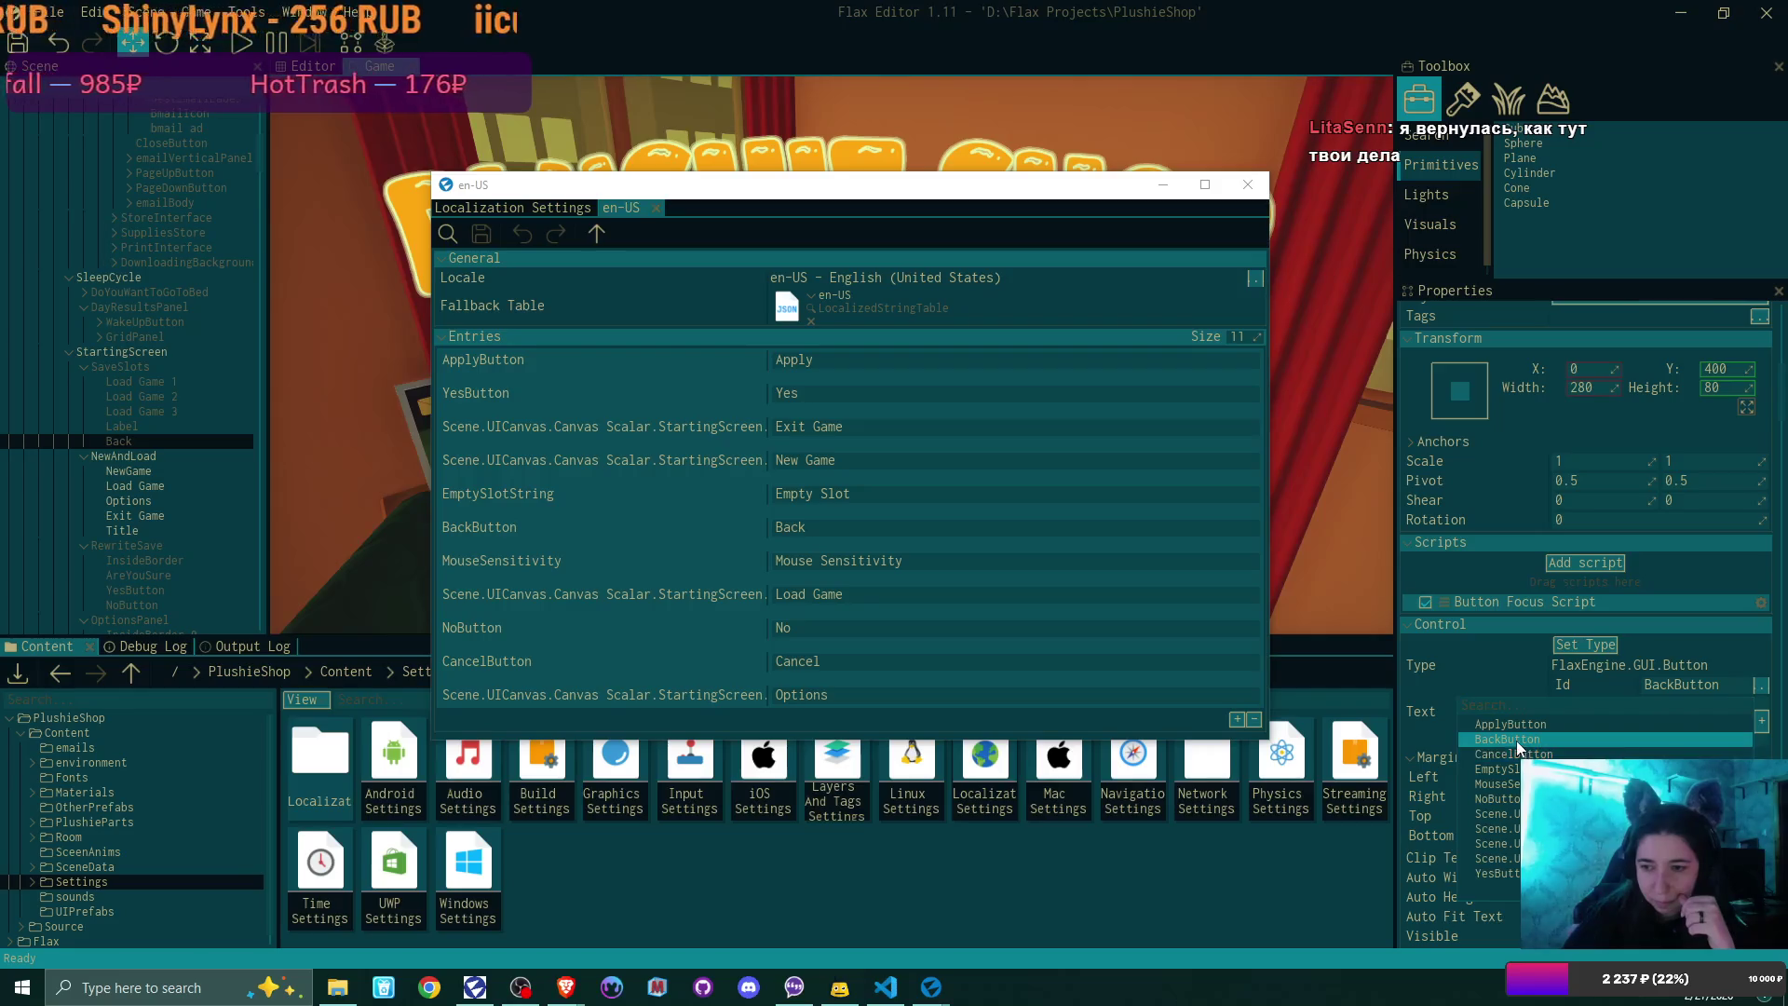
pyautogui.click(1515, 739)
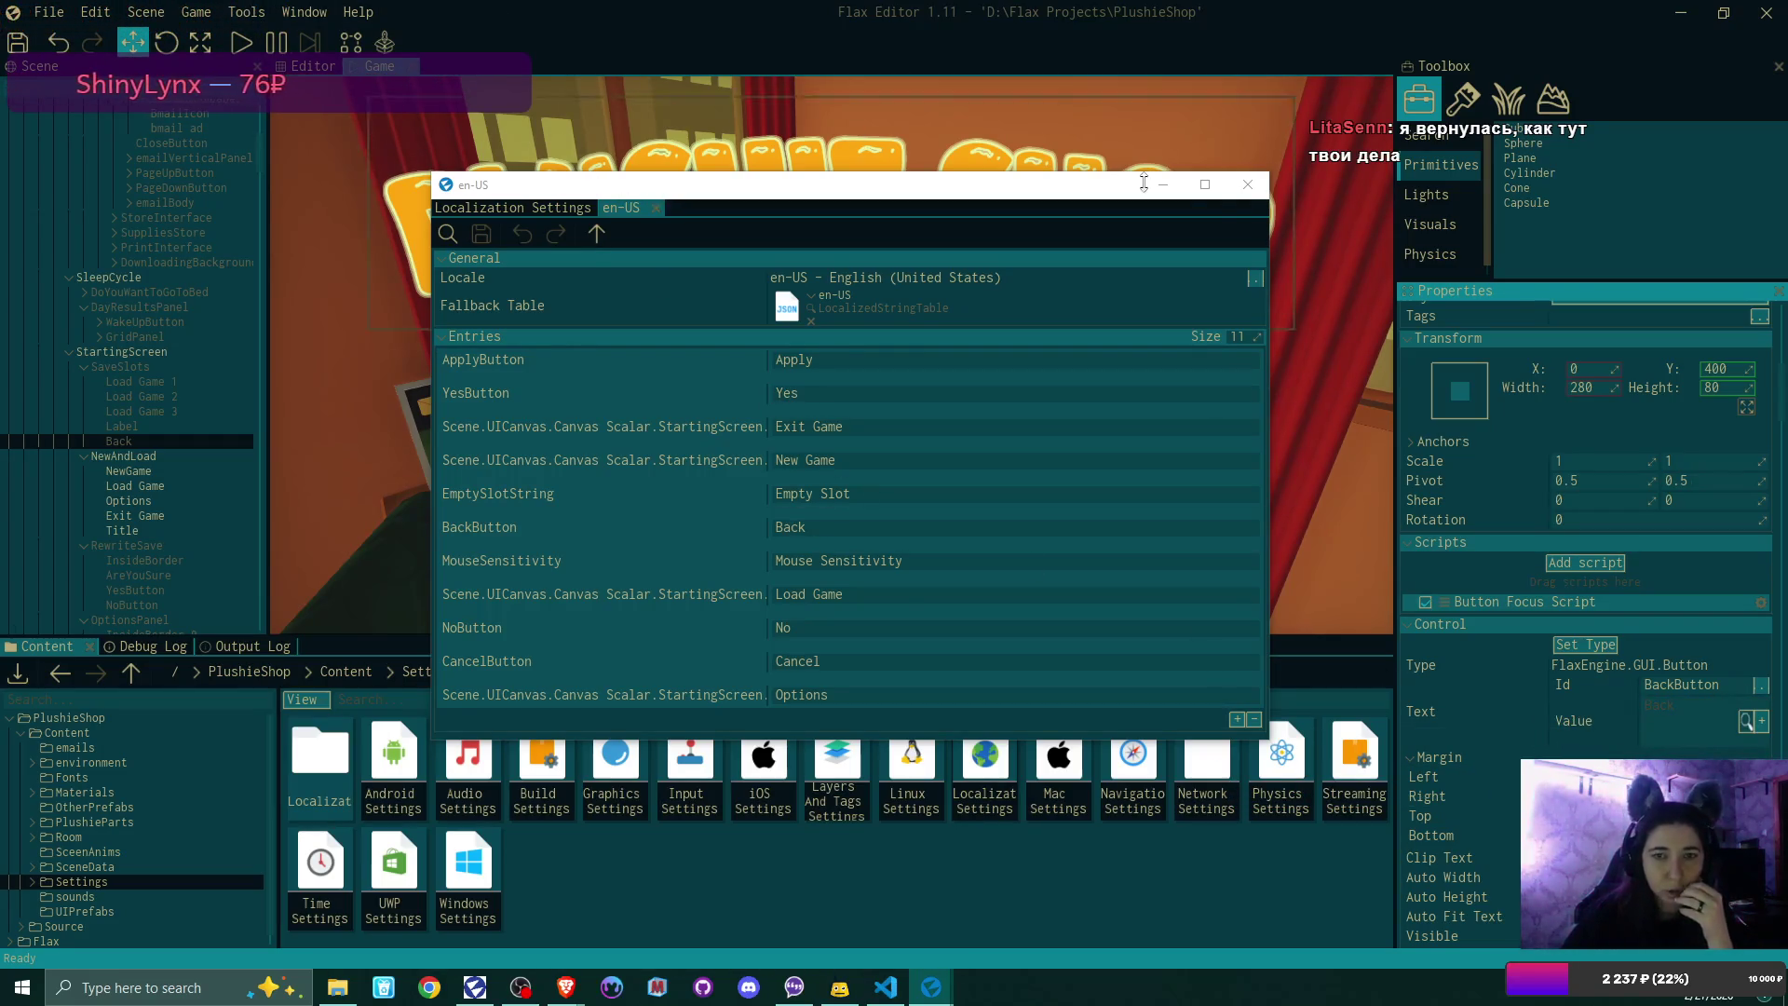
pyautogui.click(1248, 184)
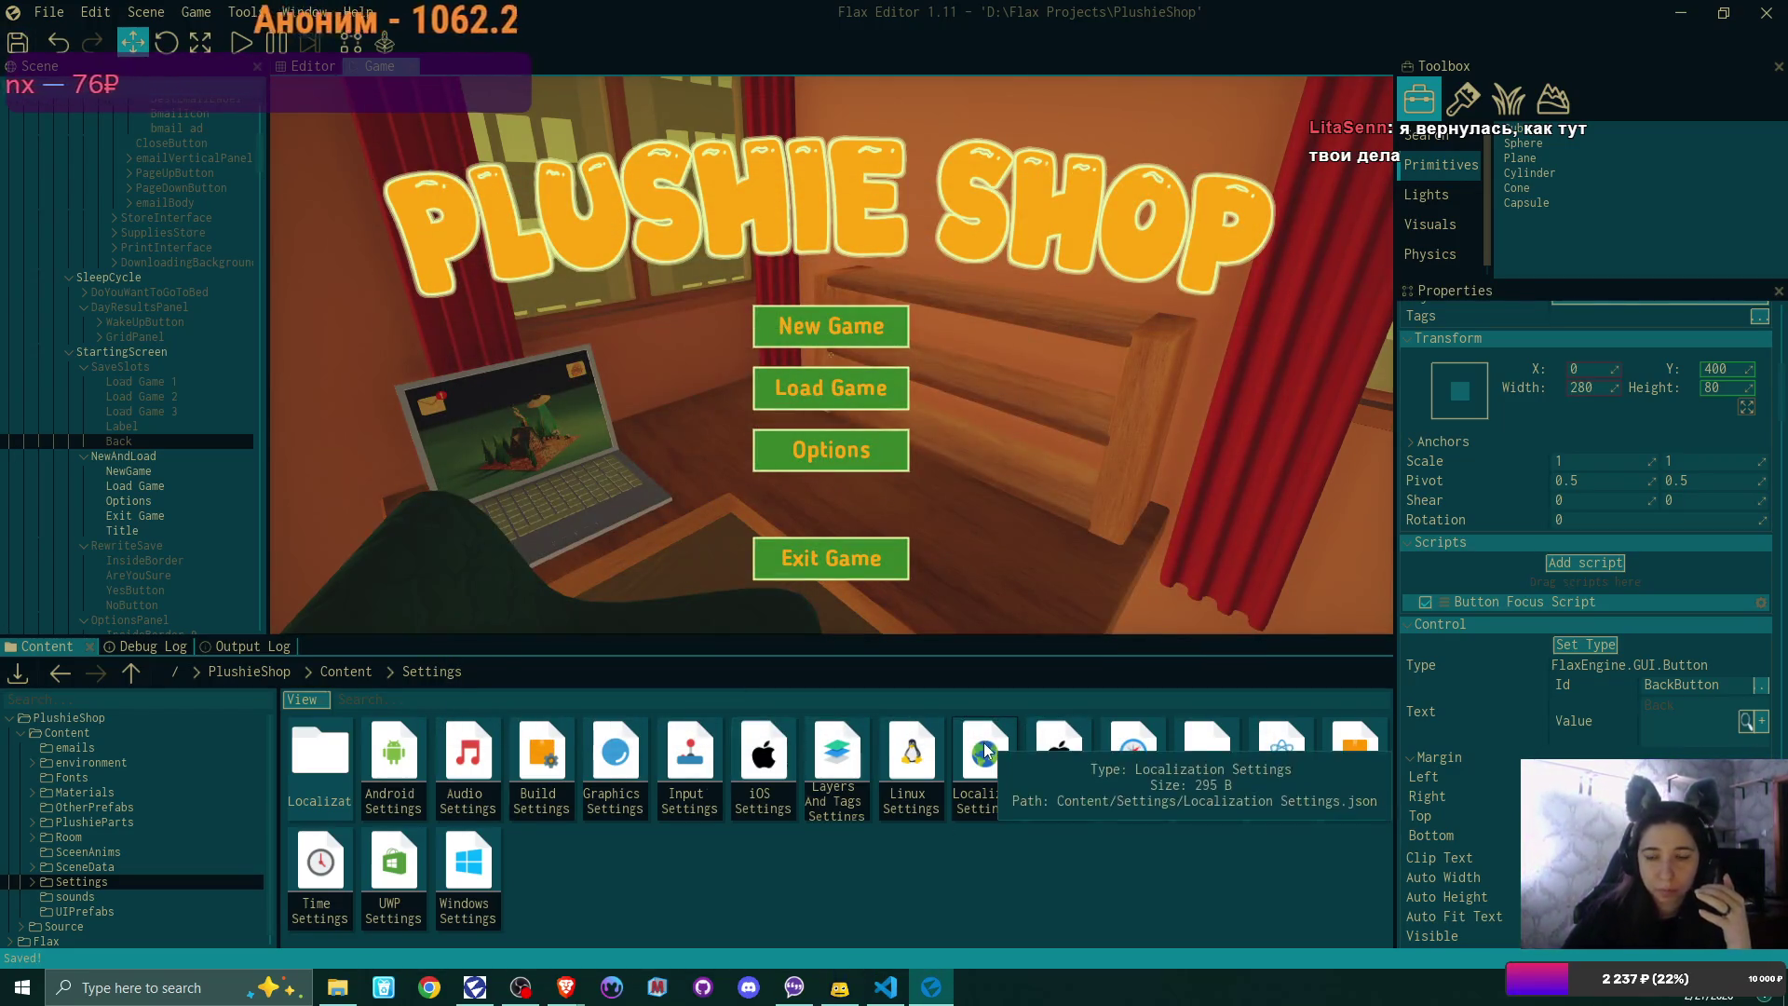
# Step: Play in Russian, opening Новая Игра save slots and returning via the Назад button
pyautogui.press('F5')
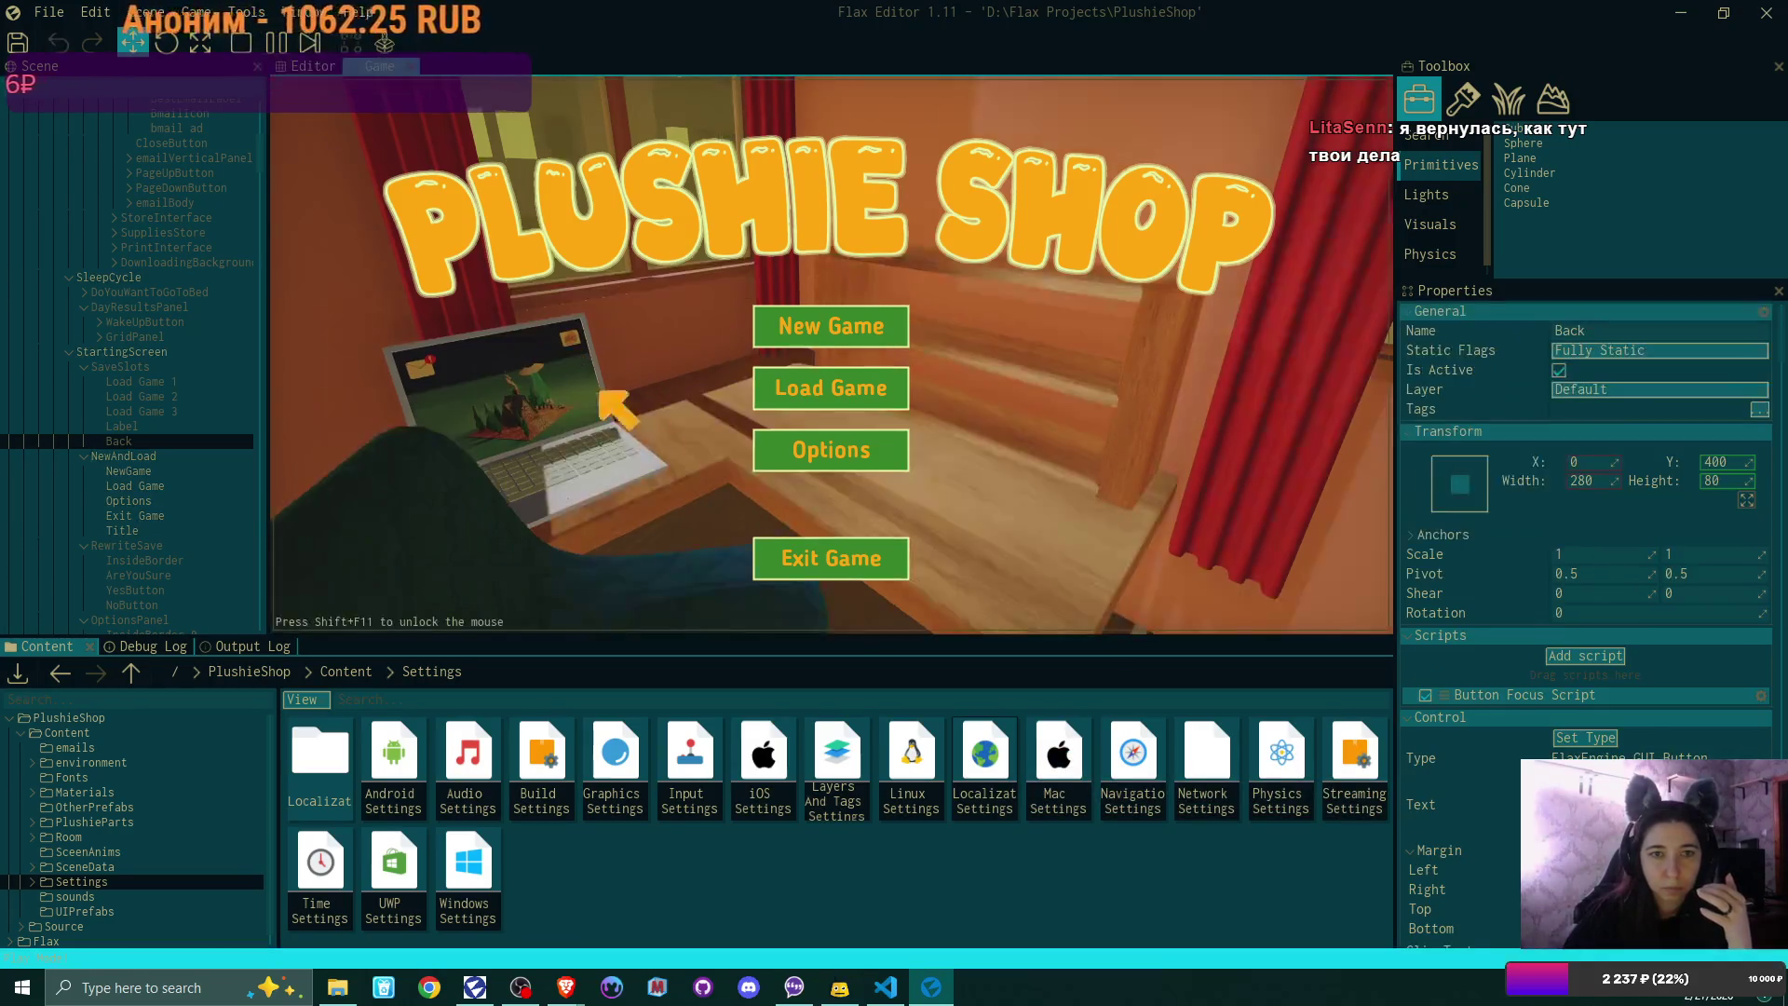
pyautogui.click(830, 450)
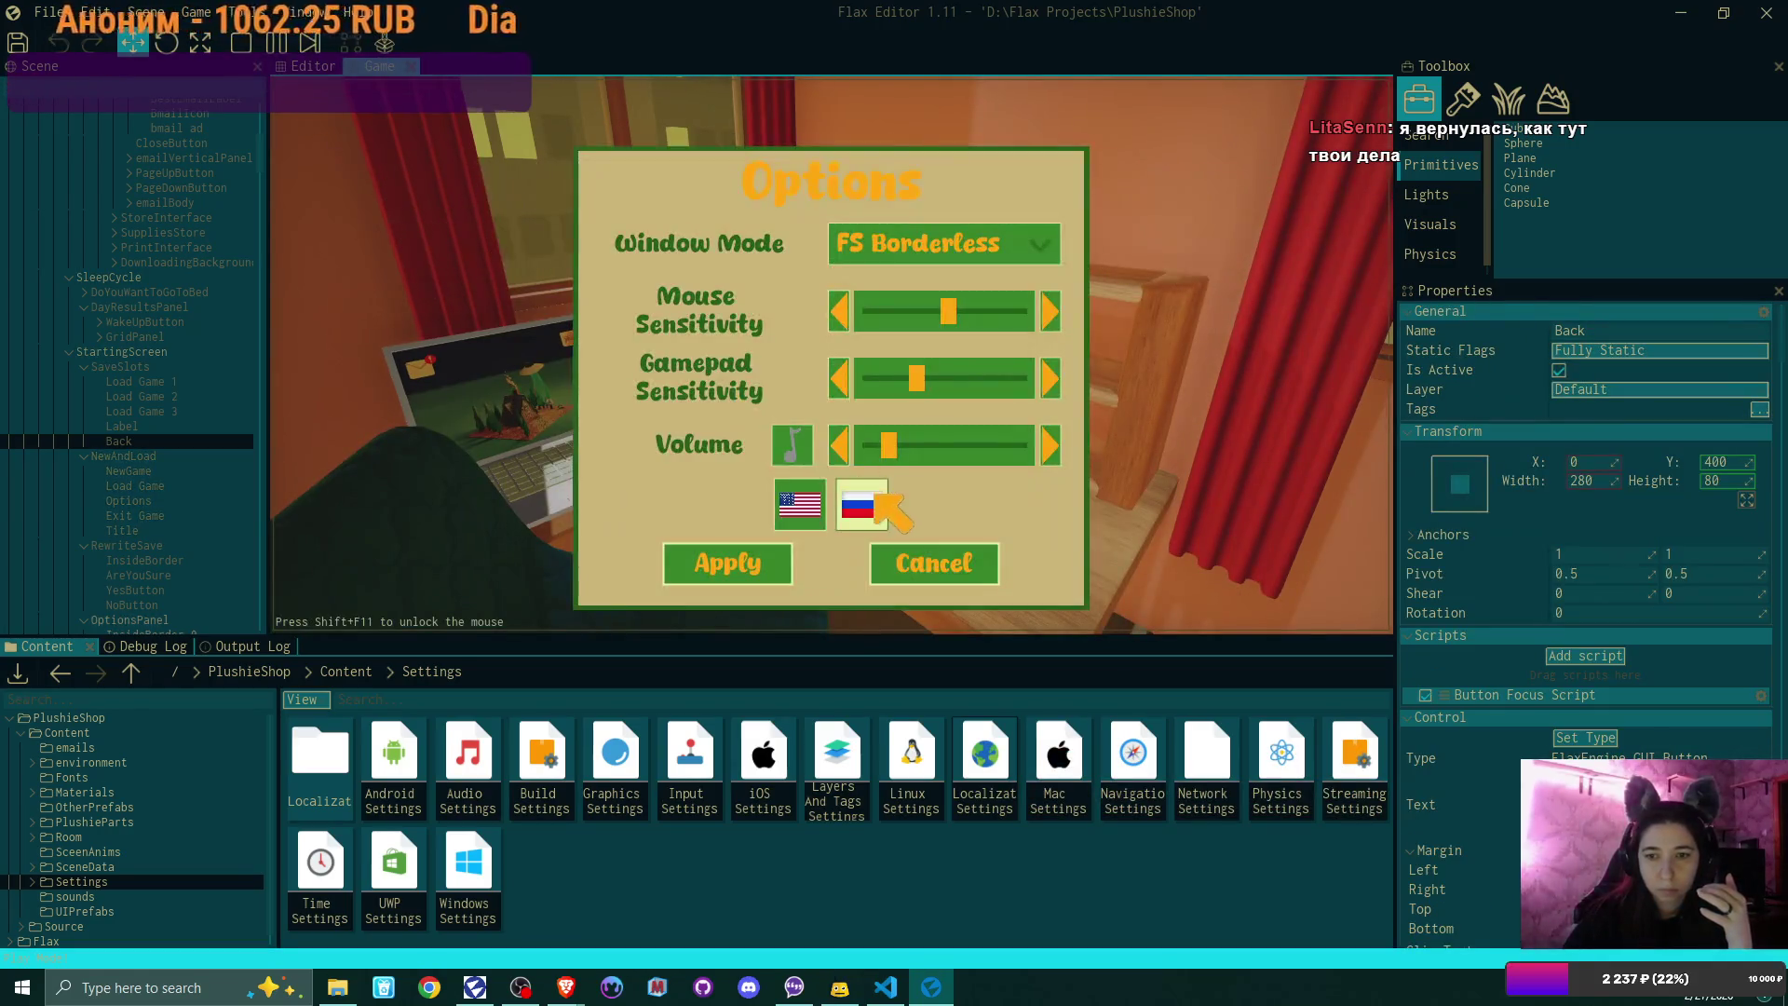
pyautogui.click(756, 564)
pyautogui.click(875, 331)
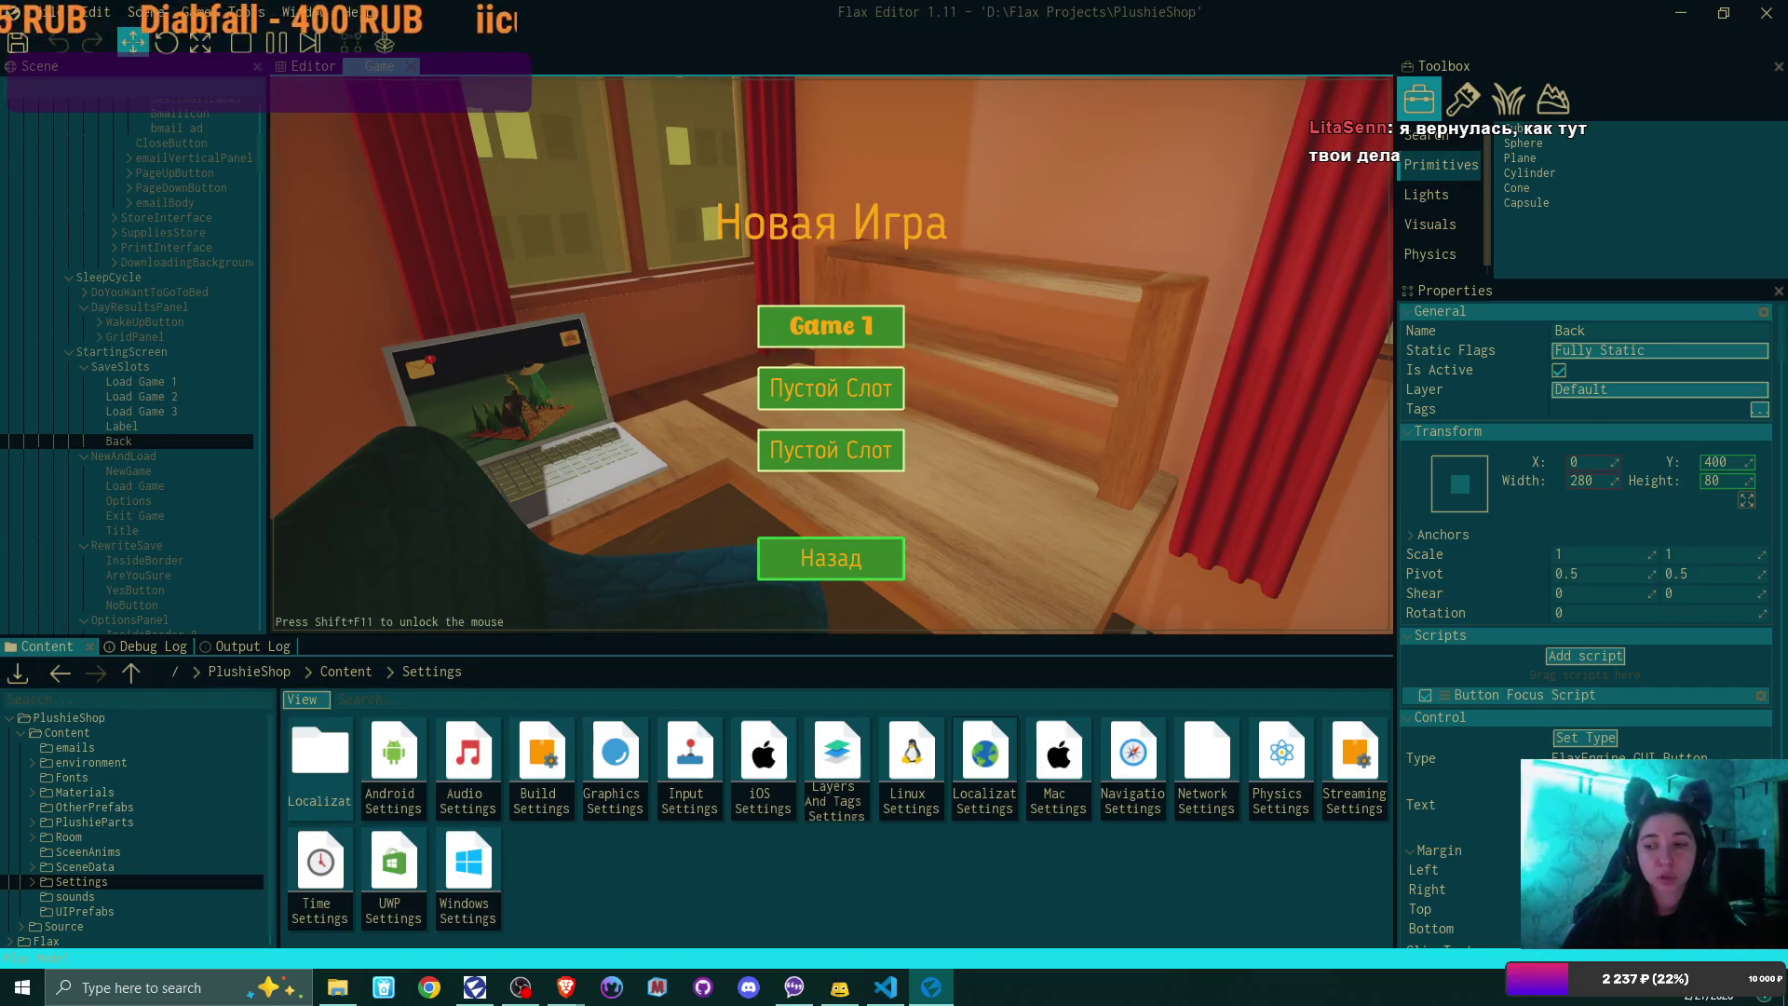
pyautogui.click(881, 563)
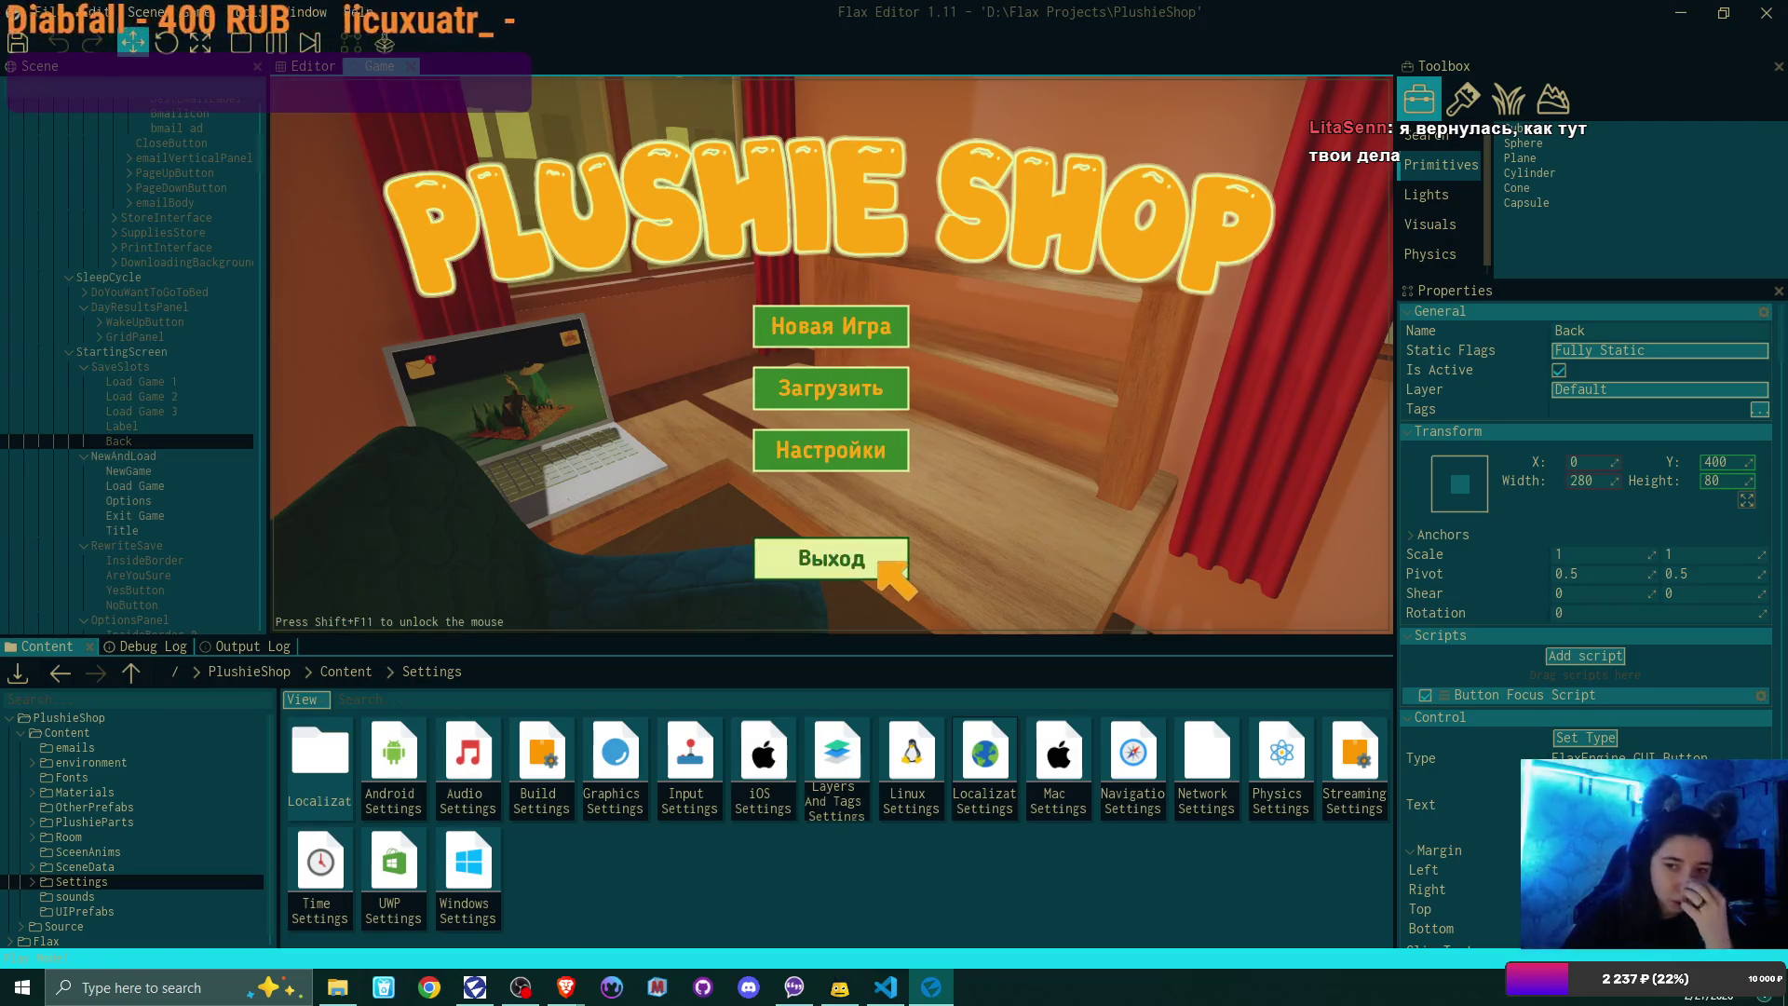
# Step: Switch the game language back to English in Настройки and stop playing
pyautogui.click(875, 452)
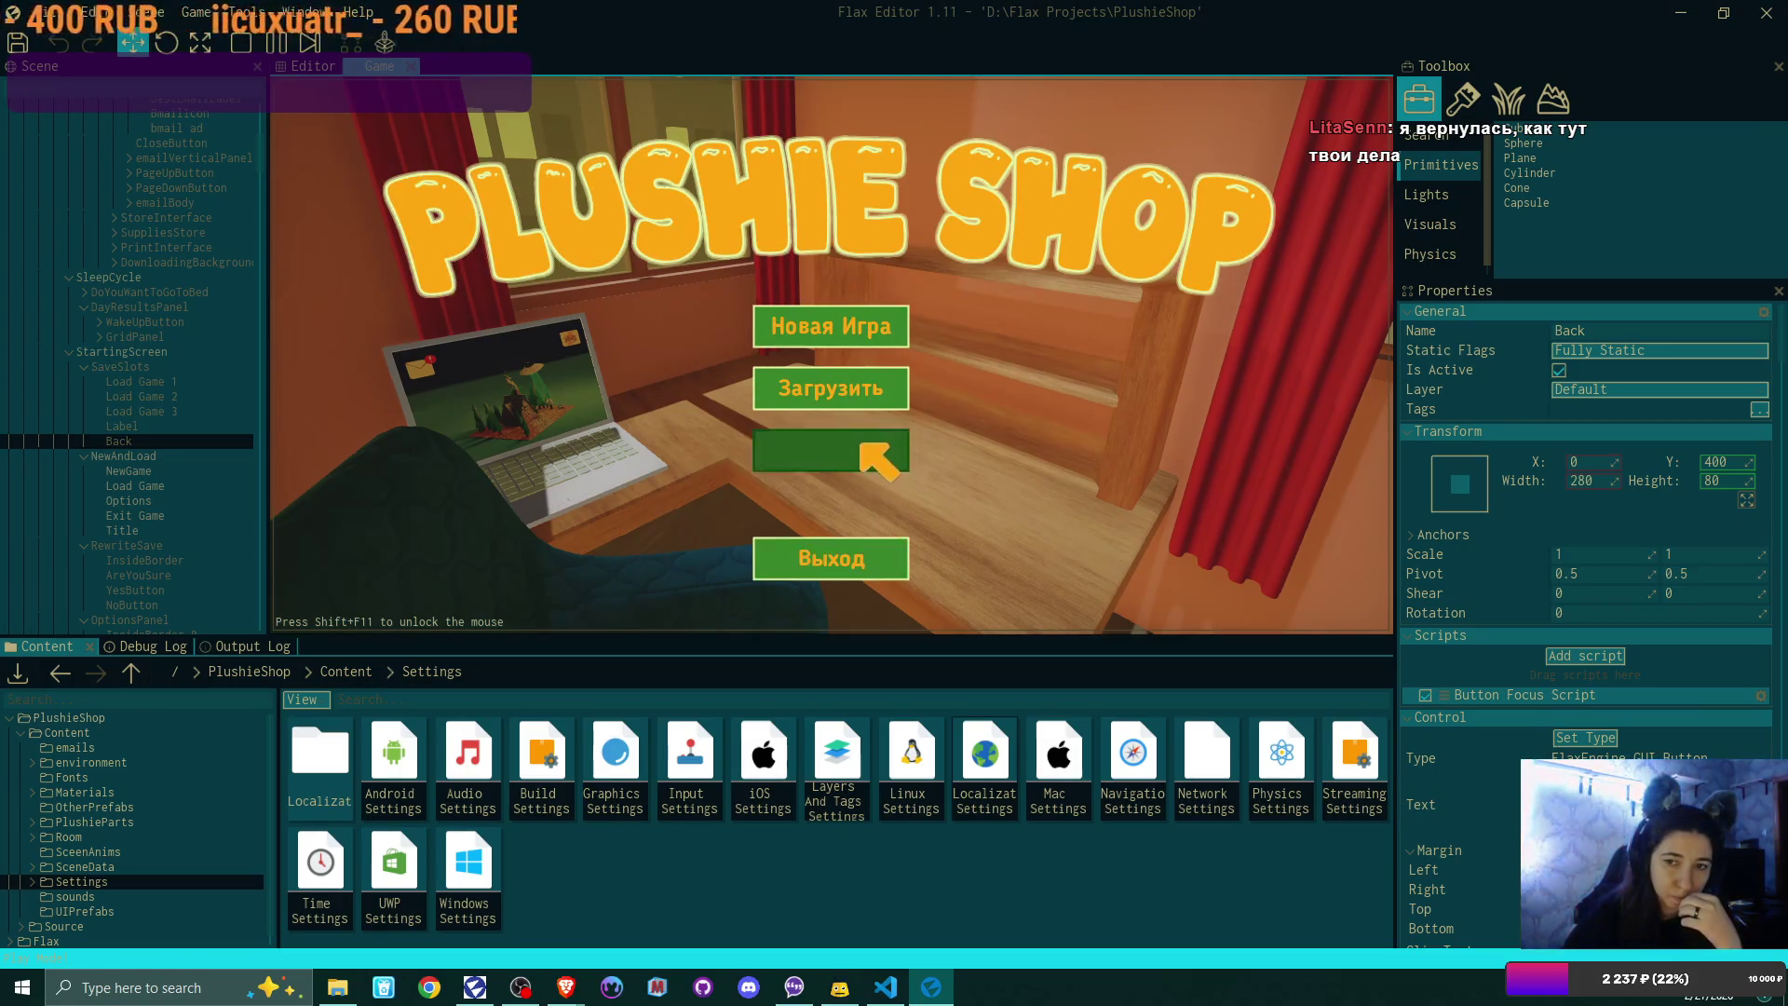
pyautogui.click(798, 505)
pyautogui.click(775, 557)
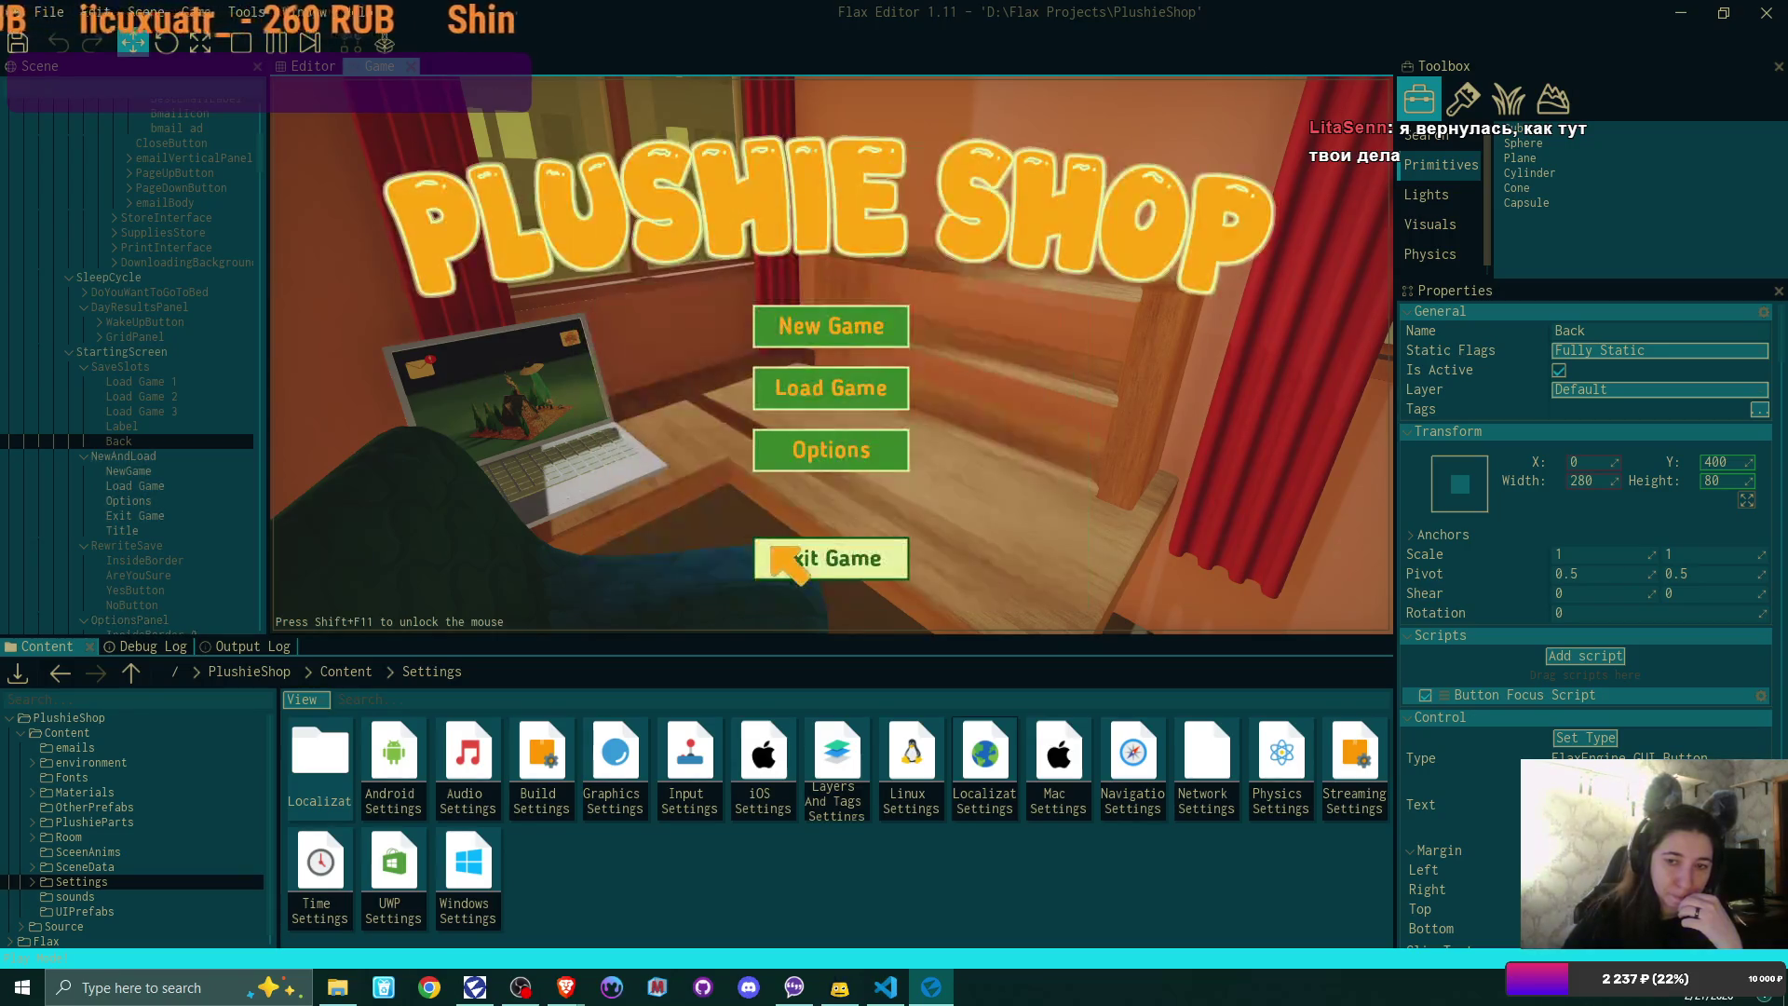
pyautogui.click(835, 554)
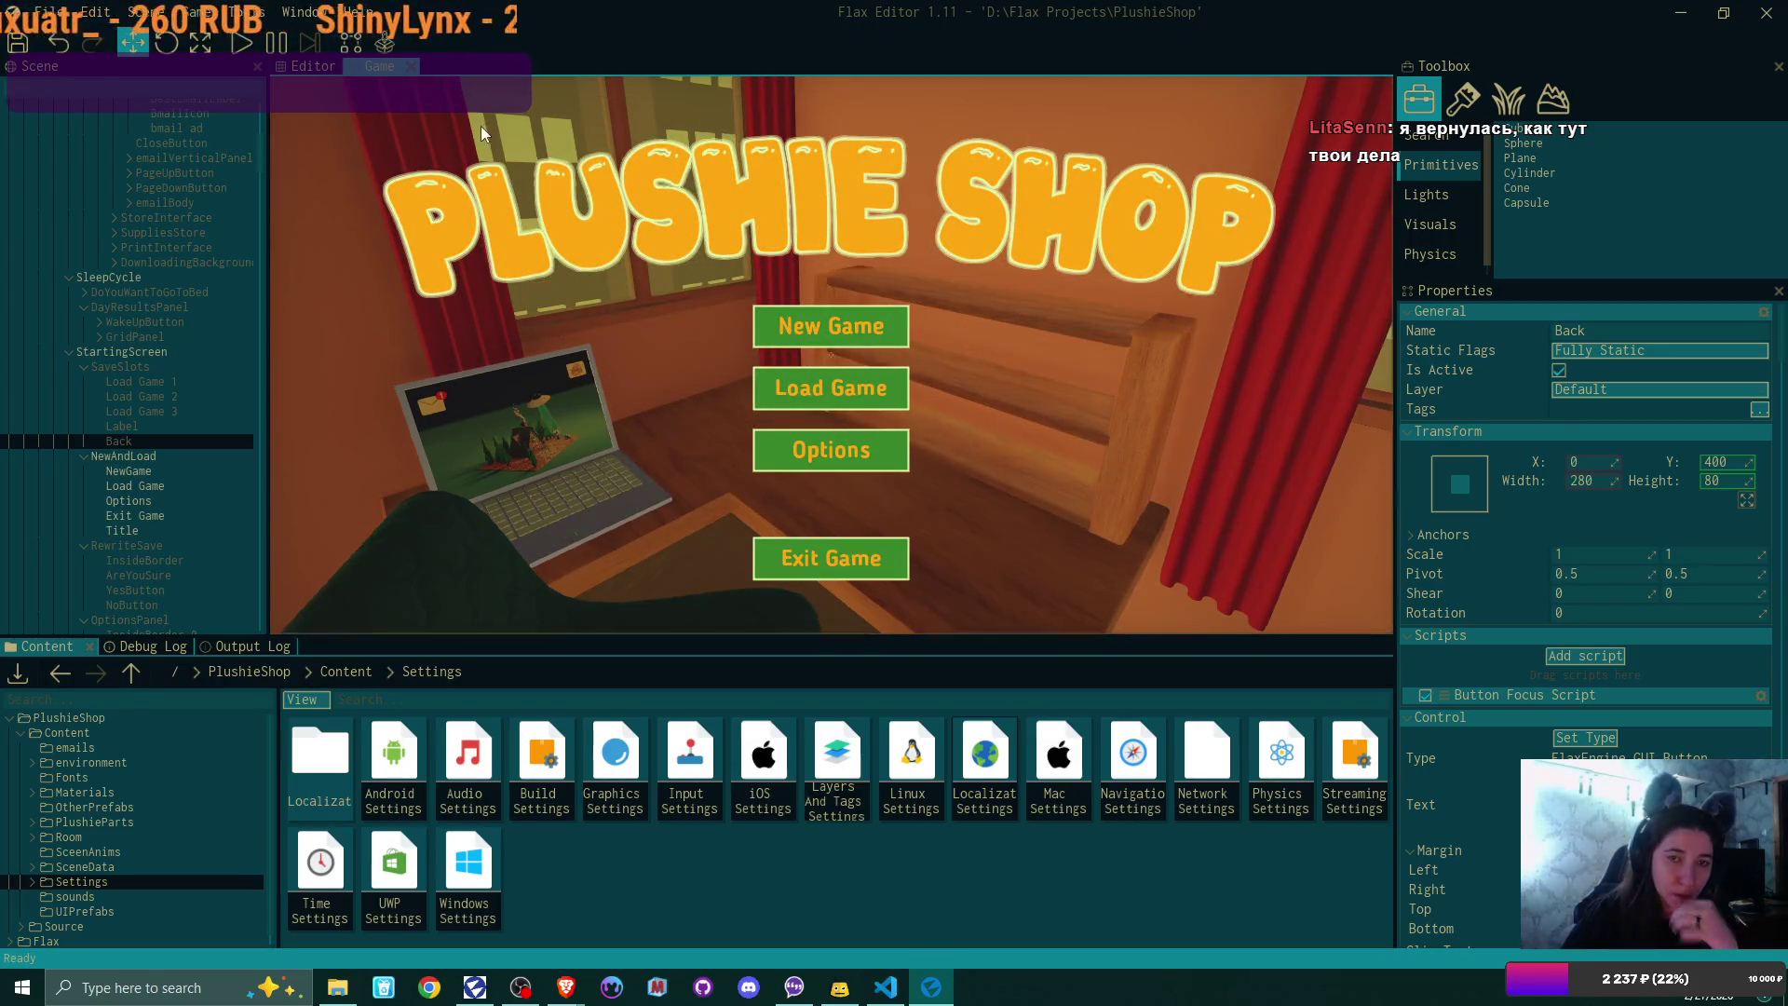